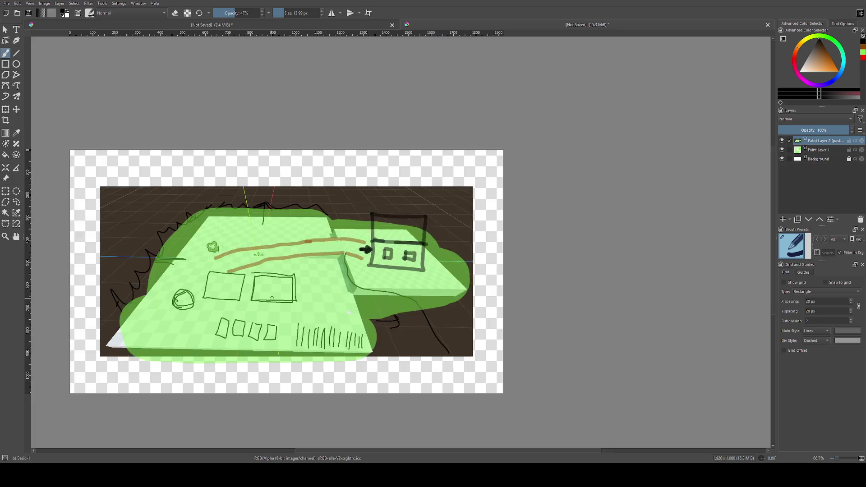
- After reviewing the ranch sketch, open a blank new issue in the ranch repository
{"action": "key", "text": "minus"}
{"action": "key", "text": "minus"}
{"action": "left_click_drag", "start_coordinate": [222, 292], "coordinate": [289, 270]}
{"action": "key", "text": "plus"}
{"action": "left_click_drag", "start_coordinate": [323, 300], "coordinate": [320, 288]}
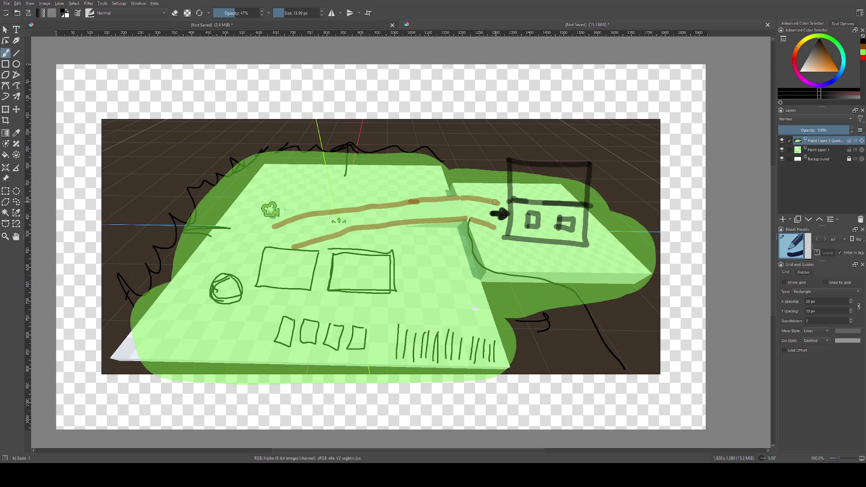
{"action": "scroll", "coordinate": [512, 167], "scroll_direction": "down", "scroll_amount": 1}
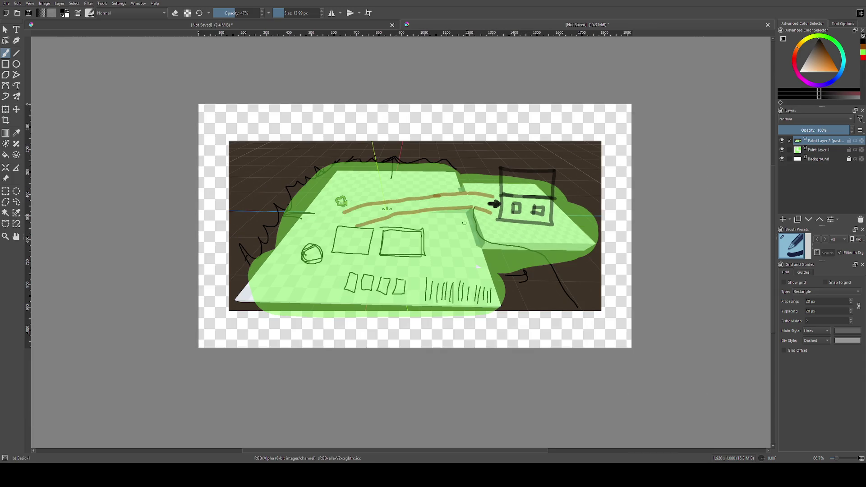
{"action": "scroll", "coordinate": [492, 230], "scroll_direction": "up", "scroll_amount": 1}
{"action": "left_click_drag", "start_coordinate": [493, 231], "coordinate": [502, 251]}
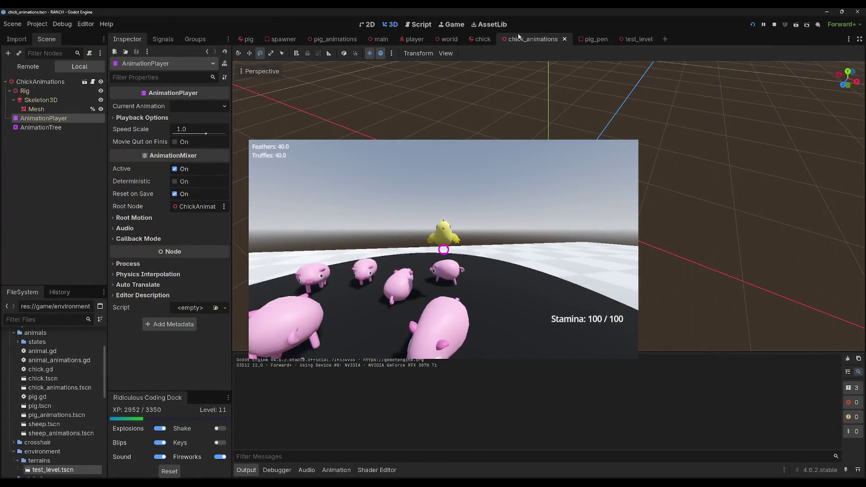
{"action": "scroll", "coordinate": [36, 386], "scroll_direction": "down", "scroll_amount": 8}
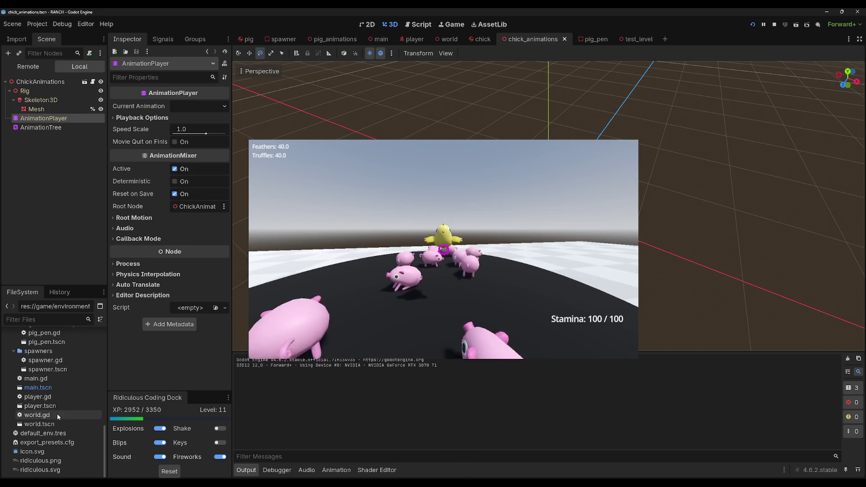
{"action": "scroll", "coordinate": [57, 413], "scroll_direction": "up", "scroll_amount": 8}
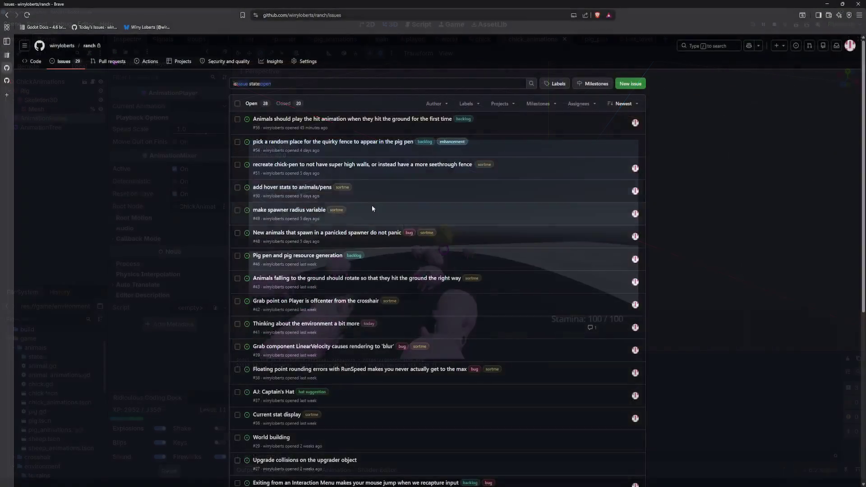
{"action": "key", "text": "alt+Tab"}
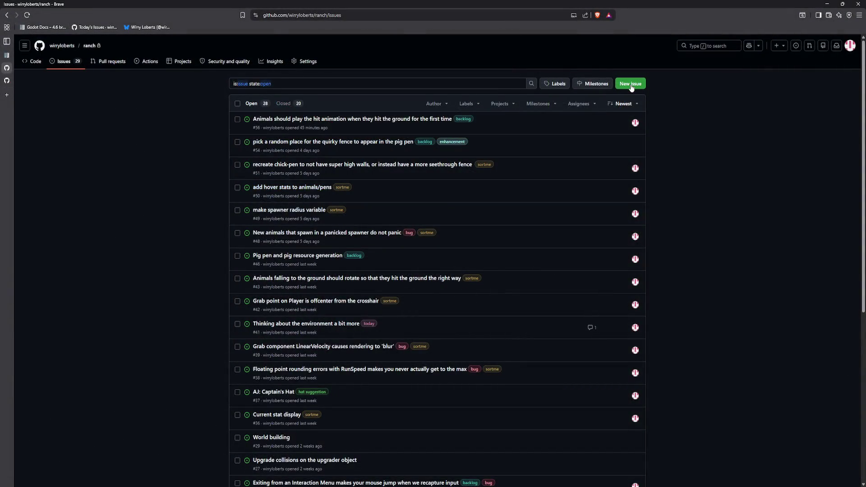
{"action": "left_click", "coordinate": [631, 85]}
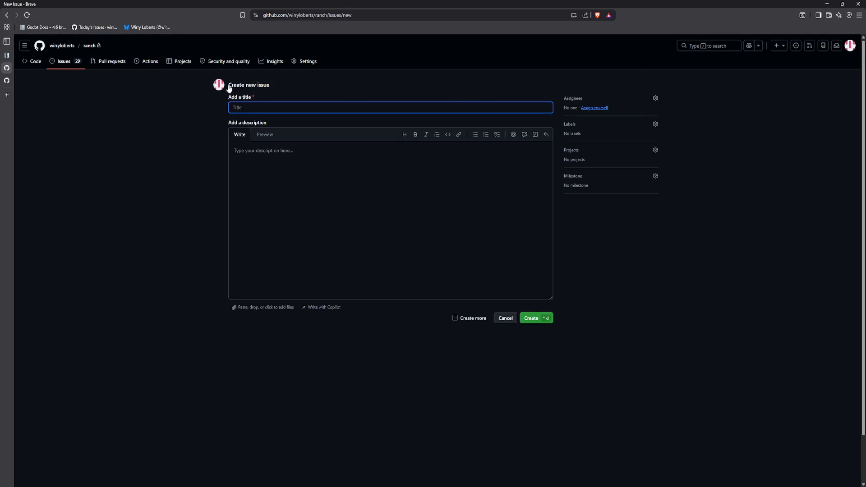
- Title the issue 'Demo 1' and start a description checklist with 'Ranch level'
{"action": "type", "text": "Demo 1"}
{"action": "type", "text": "1"}
{"action": "key", "text": "Tab"}
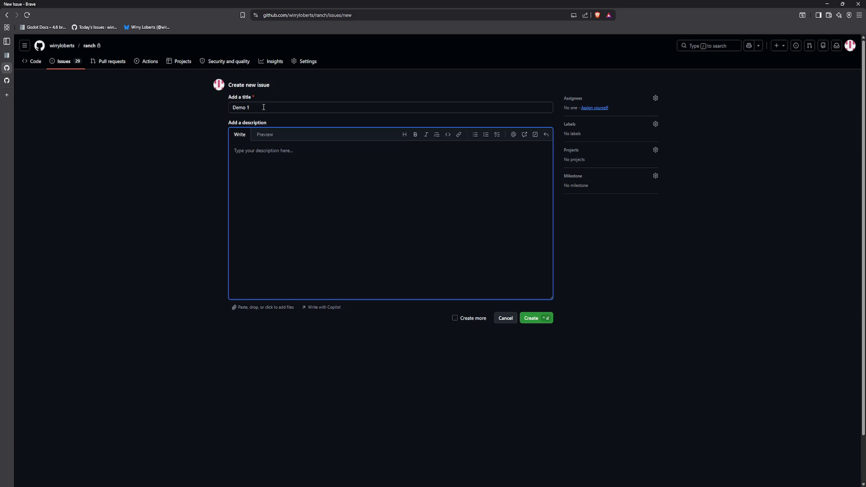
{"action": "left_click", "coordinate": [499, 136]}
{"action": "type", "text": "Ra"}
{"action": "key", "text": "BackSpace"}
{"action": "key", "text": "BackSpace"}
{"action": "type", "text": "Ranch "}
{"action": "type", "text": "level"}
- Add an empty checklist item indented beneath Ranch level
{"action": "key", "text": "Tab"}
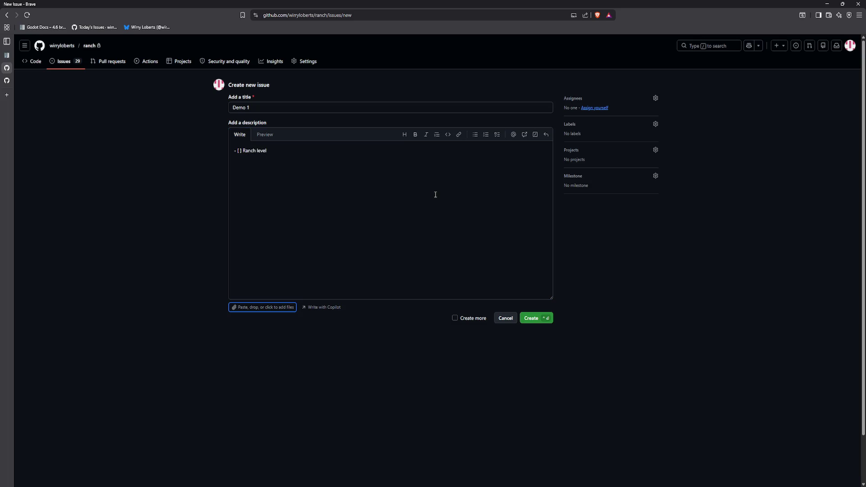
{"action": "left_click", "coordinate": [346, 176]}
{"action": "key", "text": "Return"}
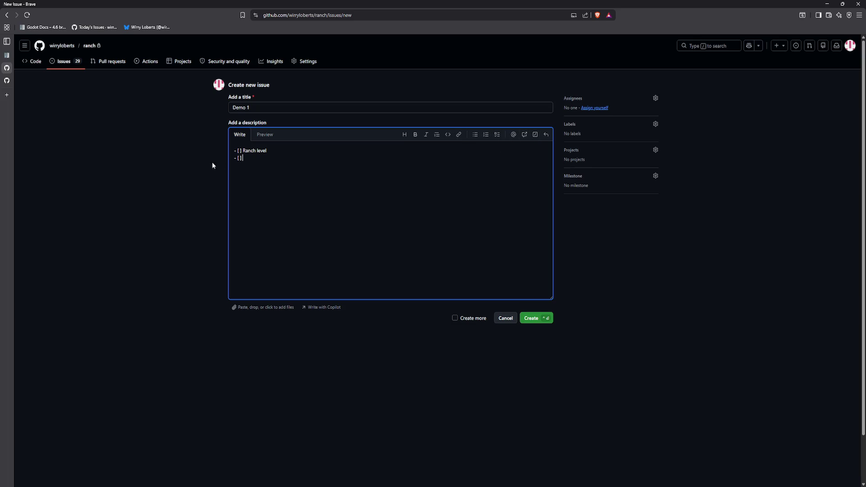
{"action": "key", "text": "Tab"}
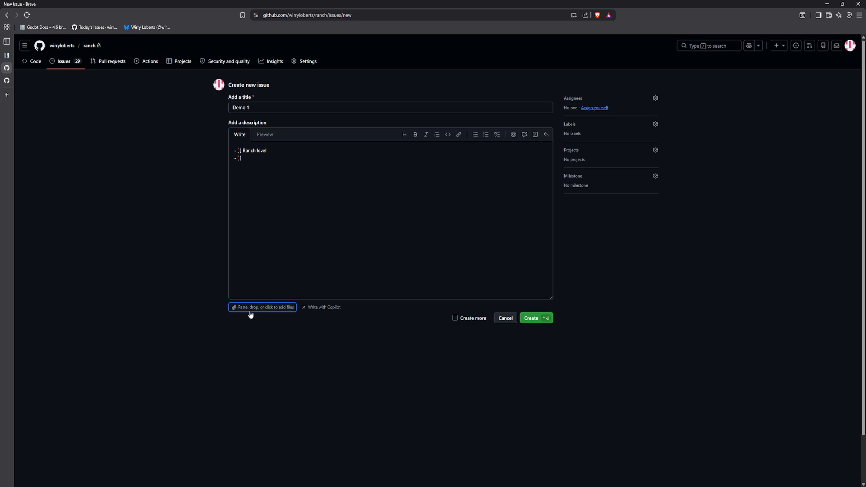
{"action": "left_click", "coordinate": [270, 169]}
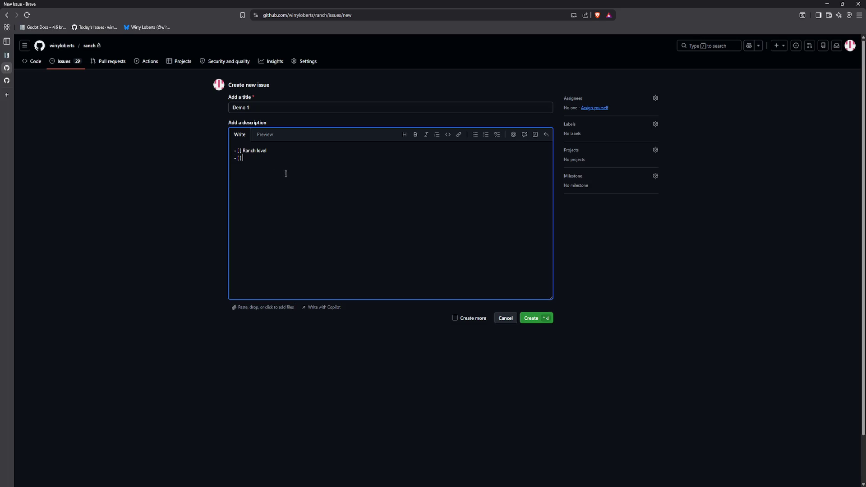
{"action": "key", "text": "Down"}
{"action": "key", "text": "Home"}
- Preview the checklist and remove the indent from the second item
{"action": "left_click", "coordinate": [270, 137]}
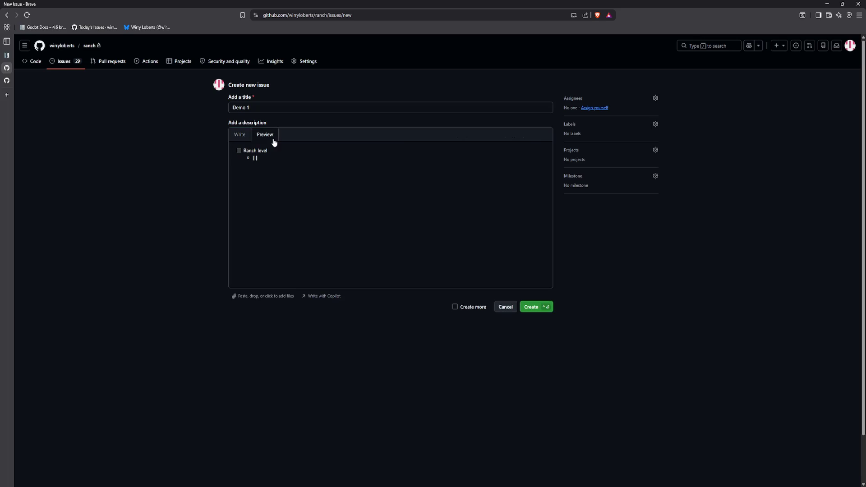
{"action": "left_click", "coordinate": [239, 137]}
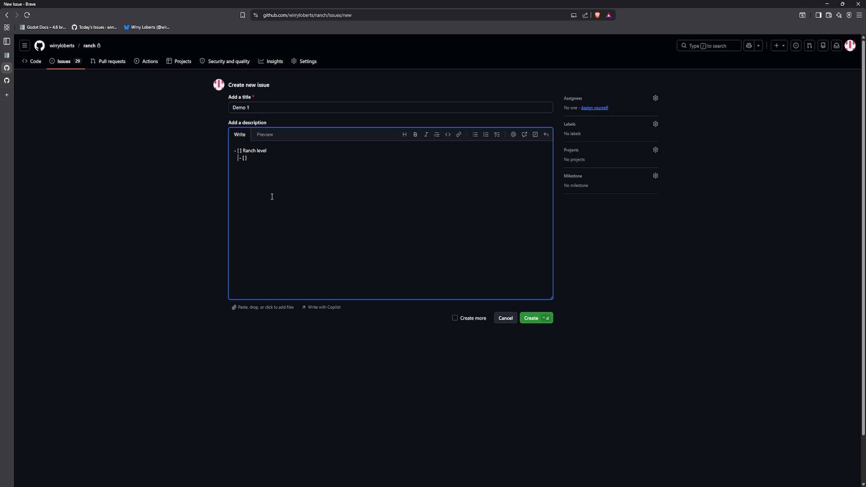
{"action": "key", "text": "BackSpace"}
- Add tasks to place specifically pens down and take animals from the world back to your ranch
{"action": "key", "text": "BackSpace"}
{"action": "key", "text": "Right"}
{"action": "type", "text": "Ability for y"}
{"action": "type", "text": "ou to place buildings"}
{"action": "type", "text": " down"}
{"action": "key", "text": "BackSpace"}
{"action": "key", "text": "BackSpace"}
{"action": "key", "text": "BackSpace"}
{"action": "type", "text": "penspecifical"}
{"action": "type", "text": "ens down"}
{"action": "key", "text": "Return"}
{"action": "type", "text": "Ability for you to"}
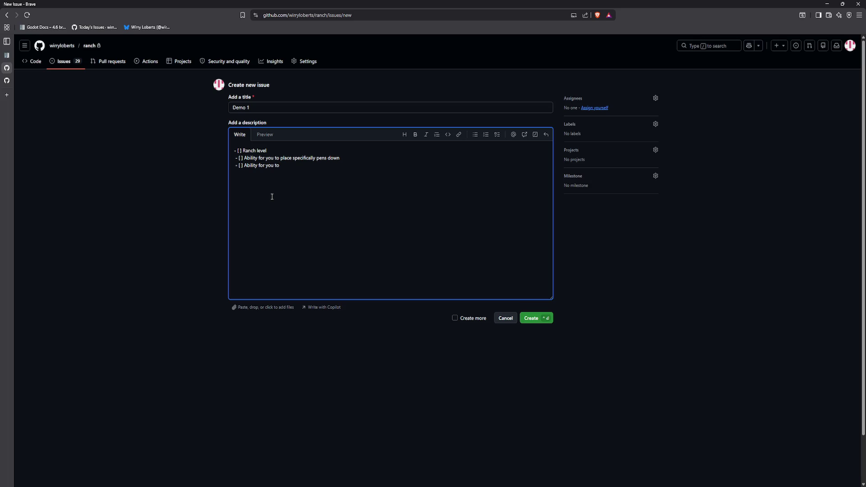
{"action": "type", "text": " take animals from "}
{"action": "type", "text": "th"}
{"action": "type", "text": "e world back to you"}
{"action": "type", "text": "r ranch"}
- Insert an empty item under Ranch level and unindent the checklist items below it
{"action": "key", "text": "Return"}
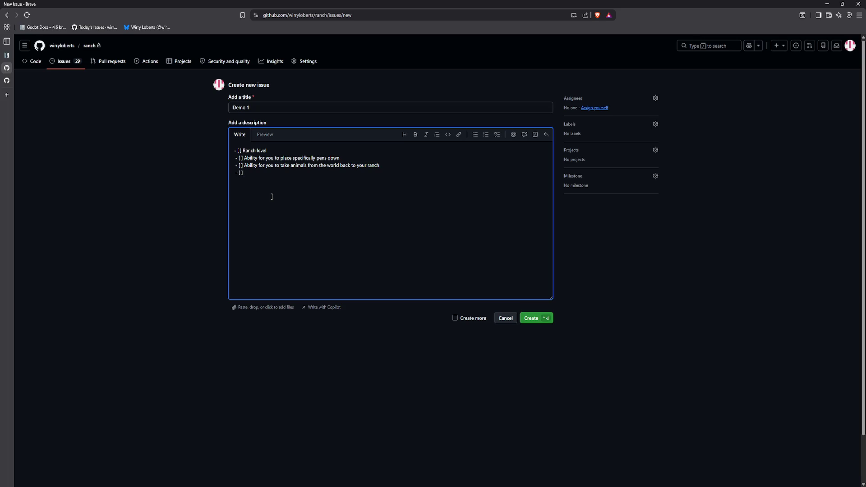
{"action": "key", "text": "Return"}
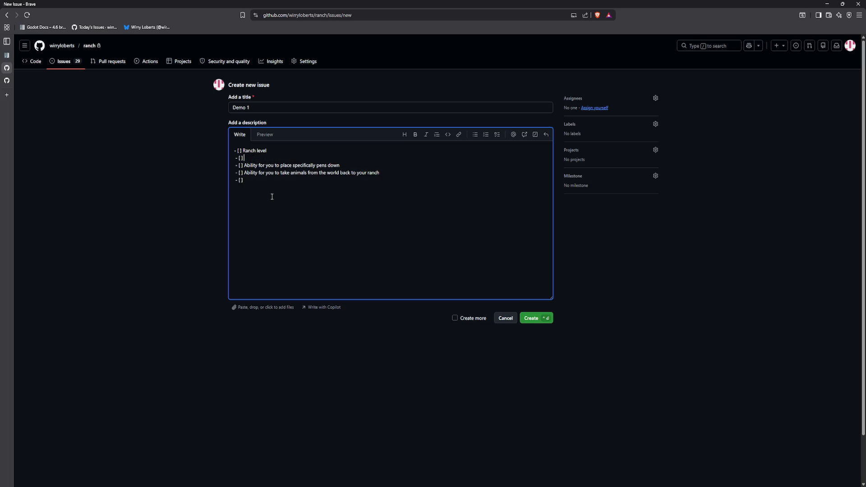
{"action": "key", "text": "Left"}
{"action": "key", "text": "Left"}
{"action": "key", "text": "BackSpace"}
{"action": "key", "text": "Down"}
{"action": "key", "text": "Delete"}
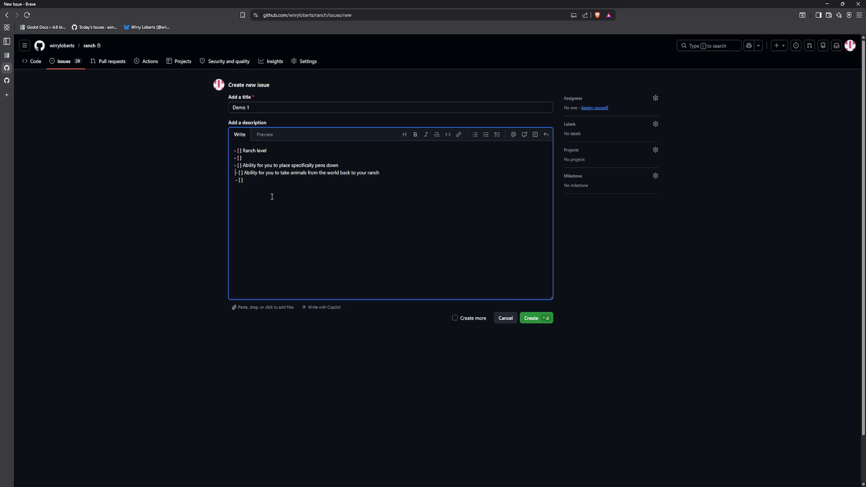
{"action": "key", "text": "Delete"}
{"action": "key", "text": "Down"}
{"action": "key", "text": "Delete"}
{"action": "key", "text": "Right"}
{"action": "key", "text": "Right"}
{"action": "key", "text": "Right"}
- Add Grass / dirt materials and House model tasks, and make Ranch level a plain bullet
{"action": "type", "text": "Grass"}
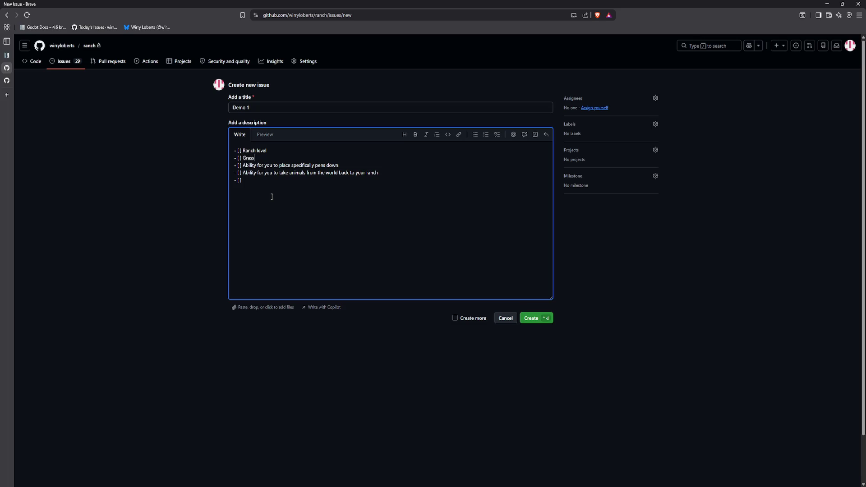
{"action": "type", "text": " / dirt materials"}
{"action": "key", "text": "Return"}
{"action": "type", "text": "House model"}
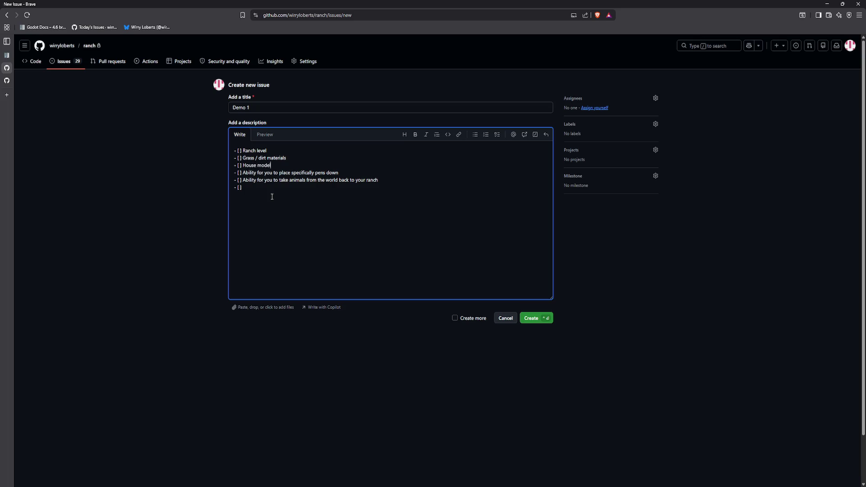
{"action": "key", "text": "Return"}
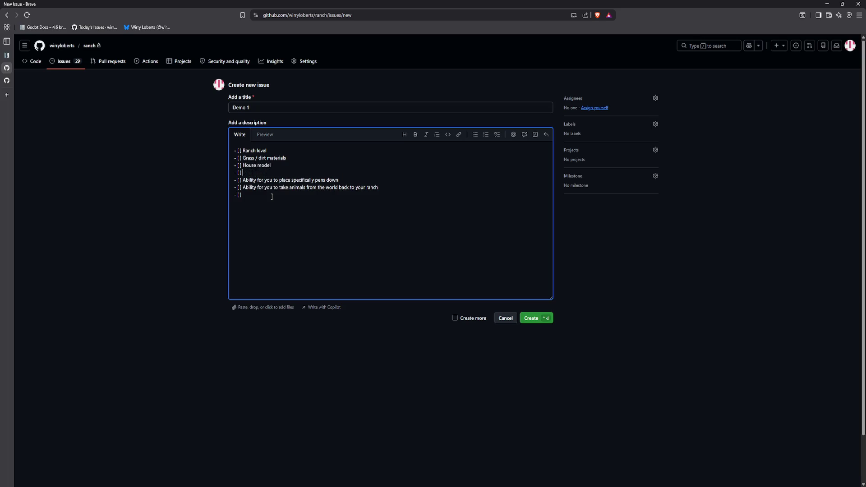
{"action": "key", "text": "Up"}
{"action": "key", "text": "Up"}
{"action": "key", "text": "Up"}
{"action": "key", "text": "BackSpace"}
{"action": "key", "text": "BackSpace"}
{"action": "key", "text": "BackSpace"}
{"action": "type", "text": "-"}
- Add a separating blank line and the task 'Figure out Blender to make this thing (mockup in Godot)'
{"action": "key", "text": "Down"}
{"action": "key", "text": "Down"}
{"action": "key", "text": "Down"}
{"action": "key", "text": "End"}
{"action": "key", "text": "BackSpace"}
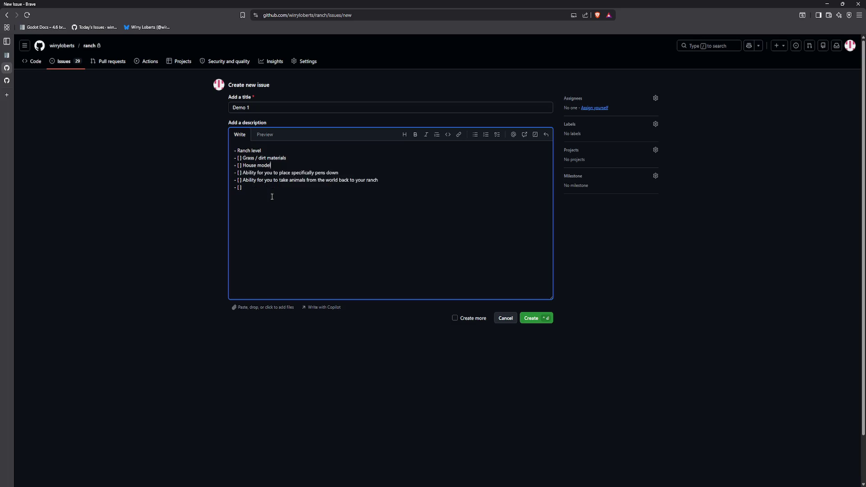
{"action": "key", "text": "Return"}
{"action": "key", "text": "Return"}
{"action": "key", "text": "BackSpace"}
{"action": "key", "text": "BackSpace"}
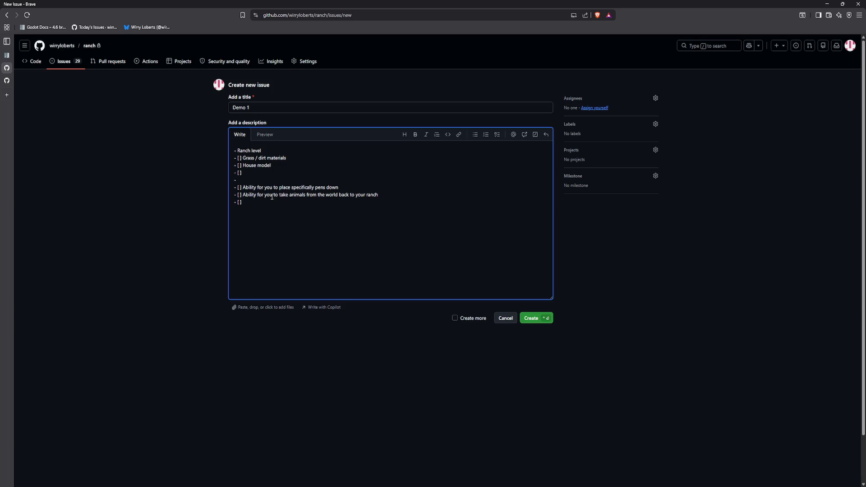
{"action": "key", "text": "Right"}
{"action": "key", "text": "Right"}
{"action": "key", "text": "Right"}
{"action": "type", "text": "Figure out Blender to make this"}
{"action": "type", "text": " thing "}
{"action": "type", "text": "(mockup in G"}
{"action": "type", "text": "odot"}
- Reword the pens line to 'place pens down' and add Pen selection menu and pen price tasks beneath it
{"action": "key", "text": "ctrl+BackSpace"}
{"action": "key", "text": "ctrl+BackSpace"}
{"action": "key", "text": "ctrl+BackSpace"}
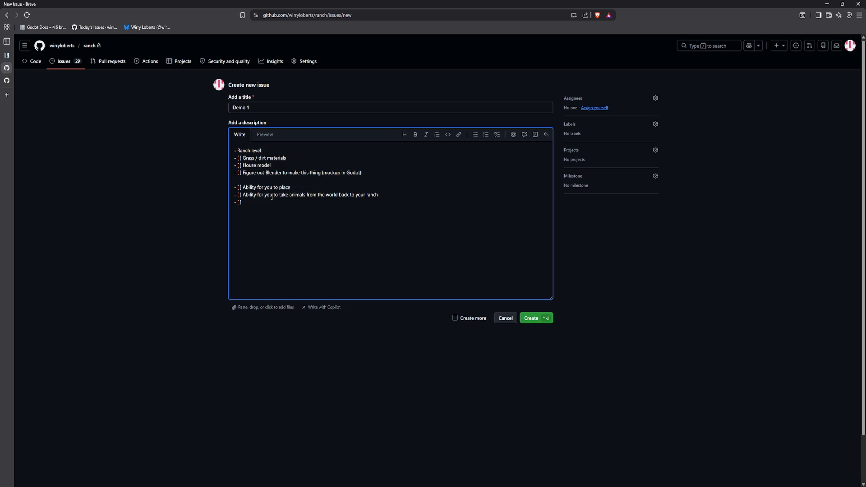
{"action": "type", "text": "pens down"}
{"action": "key", "text": "Return"}
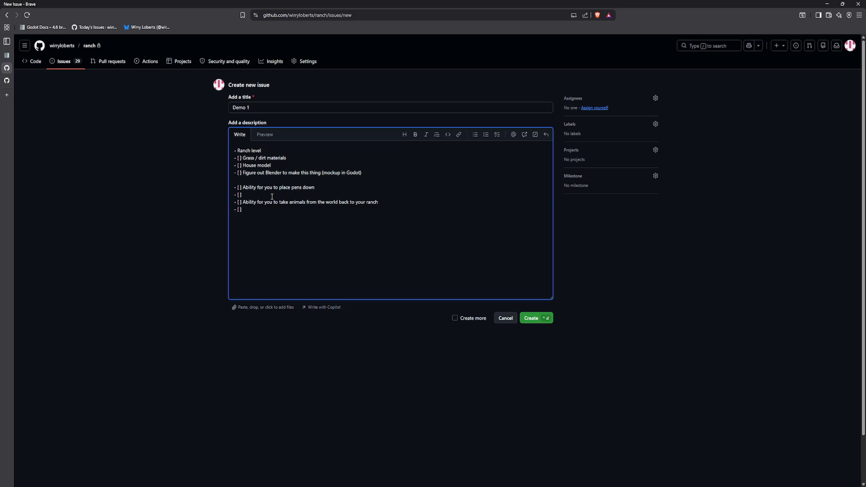
{"action": "key", "text": "BackSpace"}
{"action": "key", "text": "BackSpace"}
{"action": "key", "text": "BackSpace"}
{"action": "type", "text": "Pen s"}
{"action": "type", "text": "election menu"}
{"action": "key", "text": "Return"}
{"action": "type", "text": "P"}
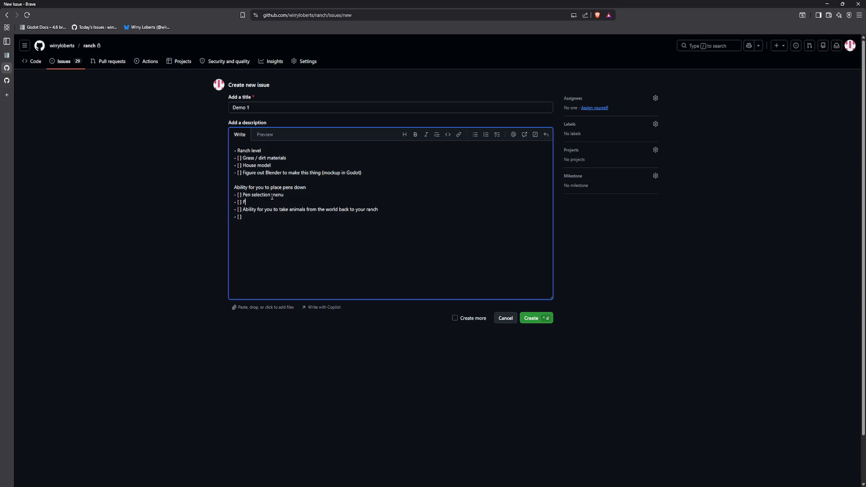
{"action": "type", "text": "rice for pen"}
{"action": "type", "text": " ("}
{"action": "type", "text": ", resources to"}
{"action": "type", "text": " advance "}
{"action": "type", "text": "to the new"}
{"action": "type", "text": " one"}
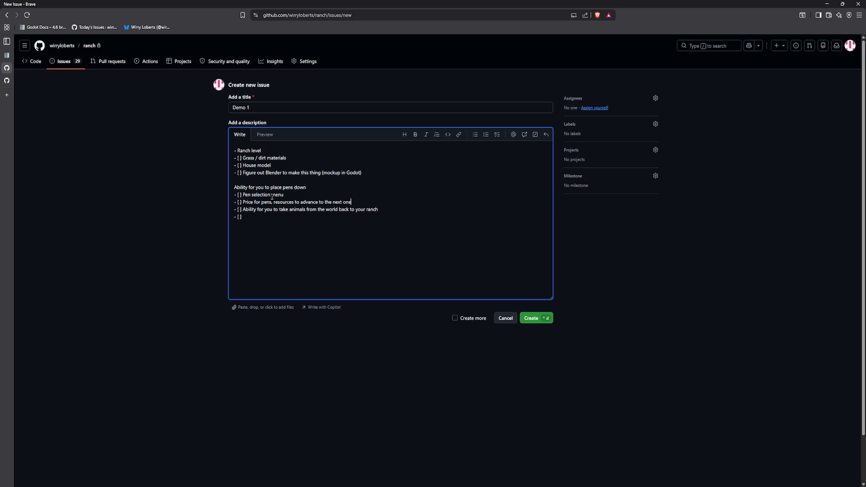
{"action": "key", "text": "Return"}
{"action": "key", "text": "BackSpace"}
{"action": "key", "text": "BackSpace"}
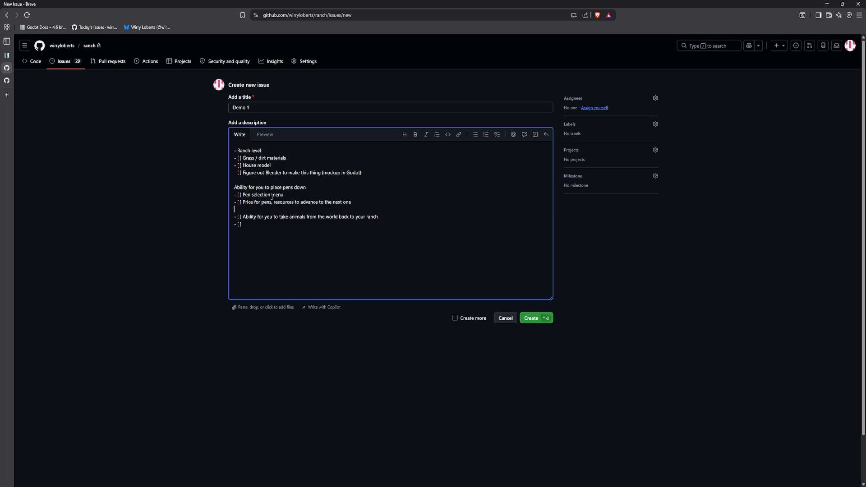
- Turn the animals line into a plain heading and add a Tubes task under it
{"action": "key", "text": "Down"}
{"action": "key", "text": "Delete"}
{"action": "key", "text": "Delete"}
{"action": "key", "text": "Delete"}
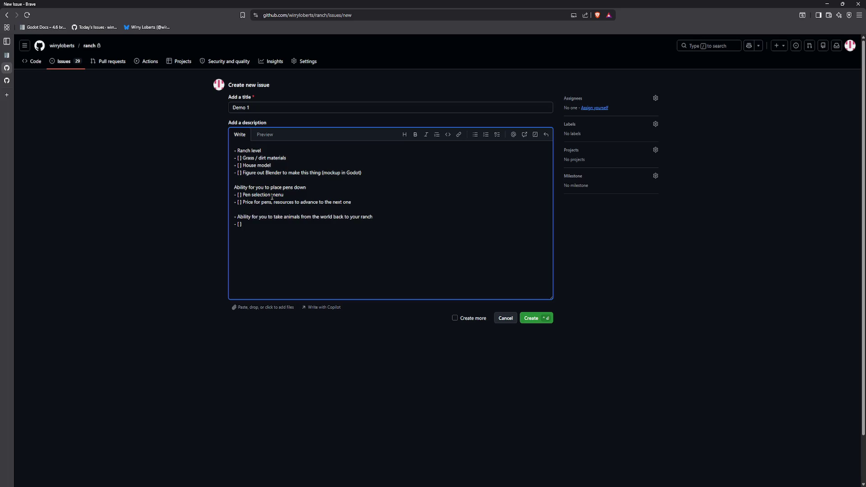
{"action": "key", "text": "BackSpace"}
{"action": "key", "text": "Return"}
{"action": "key", "text": "Down"}
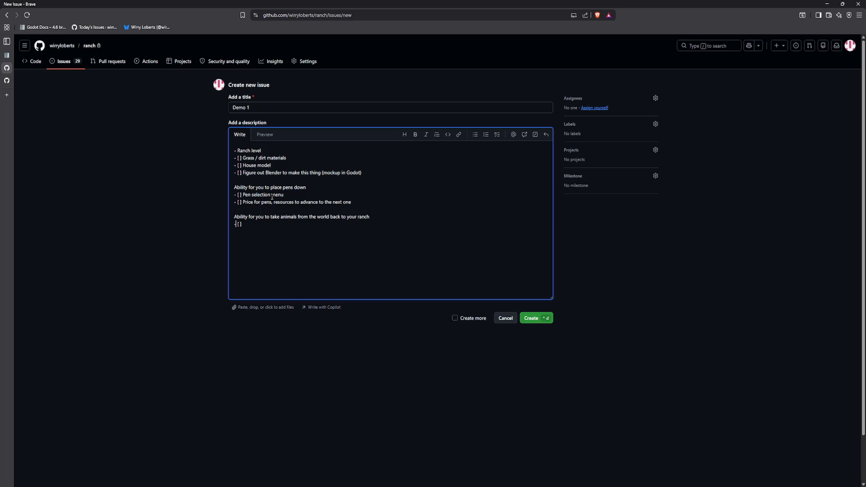
{"action": "type", "text": "Pri"}
{"action": "key", "text": "BackSpace"}
{"action": "key", "text": "BackSpace"}
{"action": "key", "text": "BackSpace"}
{"action": "type", "text": "Tub"}
{"action": "key", "text": "Return"}
{"action": "key", "text": "Up"}
{"action": "key", "text": "Up"}
{"action": "key", "text": "Up"}
{"action": "key", "text": "Down"}
{"action": "key", "text": "Down"}
{"action": "key", "text": "Home"}
- Bullet both Ability headings and replace the empty task with an open-world random-spawners line
{"action": "type", "text": "- "}
{"action": "type", "text": "-"}
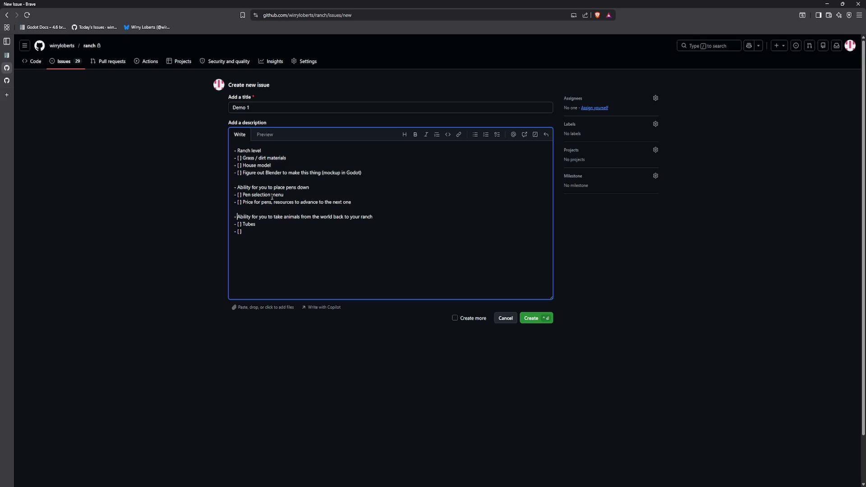
{"action": "key", "text": "BackSpace"}
{"action": "key", "text": "BackSpace"}
{"action": "type", "text": "At least one op"}
{"action": "type", "text": "en world with randeom "}
{"action": "type", "text": "upgrades"}
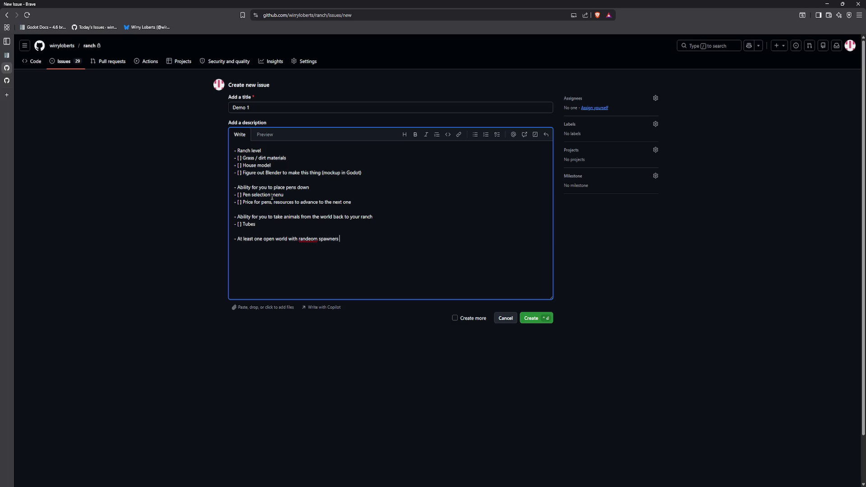
{"action": "key", "text": "ctrl+BackSpace"}
{"action": "key", "text": "ctrl+BackSpace"}
{"action": "type", "text": "random spawners based"}
{"action": "type", "text": " on your s"}
{"action": "type", "text": "tats - "}
{"action": "type", "text": "F"}
{"action": "key", "text": "BackSpace"}
{"action": "key", "text": "Return"}
- Add Trees and Rocks tasks after Figure out Blender under Ranch level
{"action": "type", "text": "Trees"}
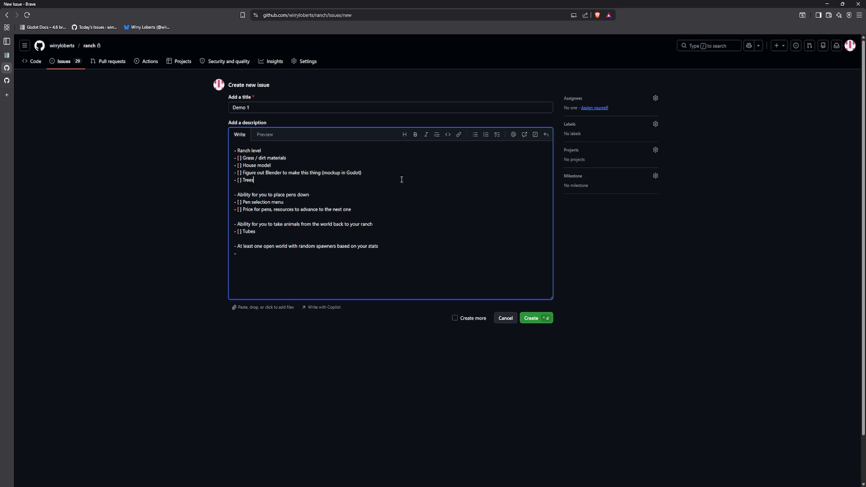
{"action": "key", "text": "Return"}
{"action": "type", "text": "Rocks"}
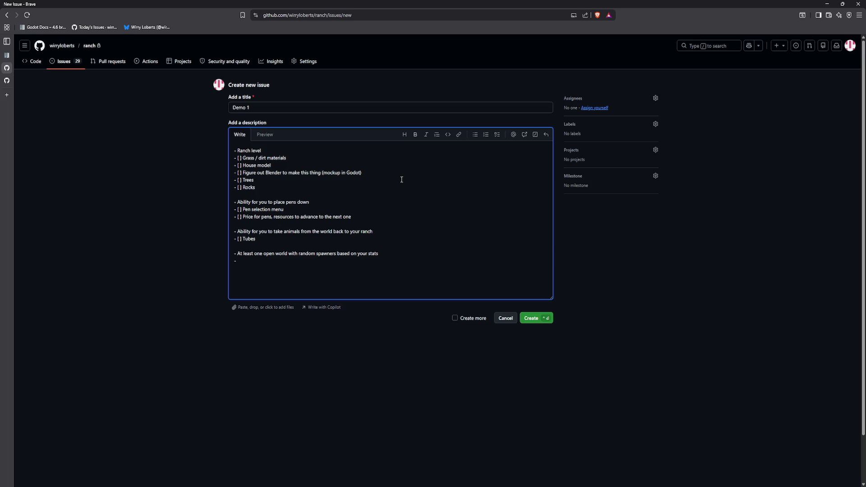
- Assign the issue to yourself and apply the 'today' label
{"action": "left_click", "coordinate": [594, 108]}
{"action": "left_click", "coordinate": [645, 128]}
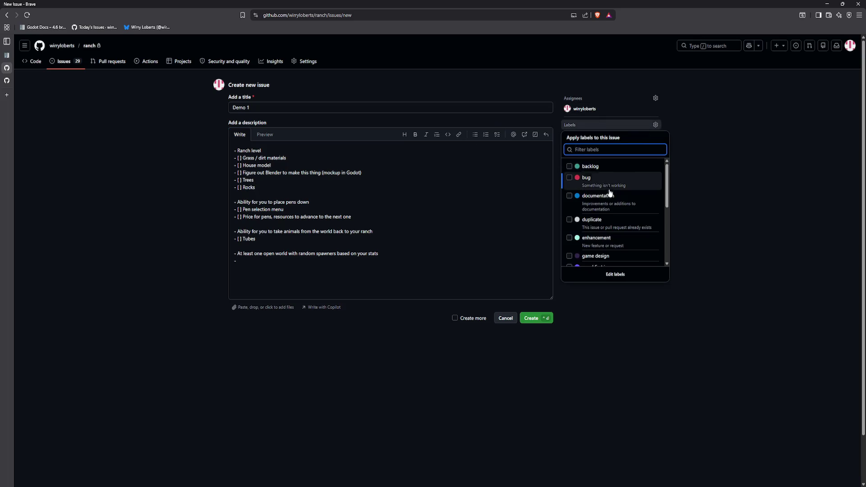
{"action": "scroll", "coordinate": [610, 193], "scroll_direction": "down", "scroll_amount": 5}
{"action": "left_click", "coordinate": [609, 240]}
{"action": "left_click", "coordinate": [709, 269]}
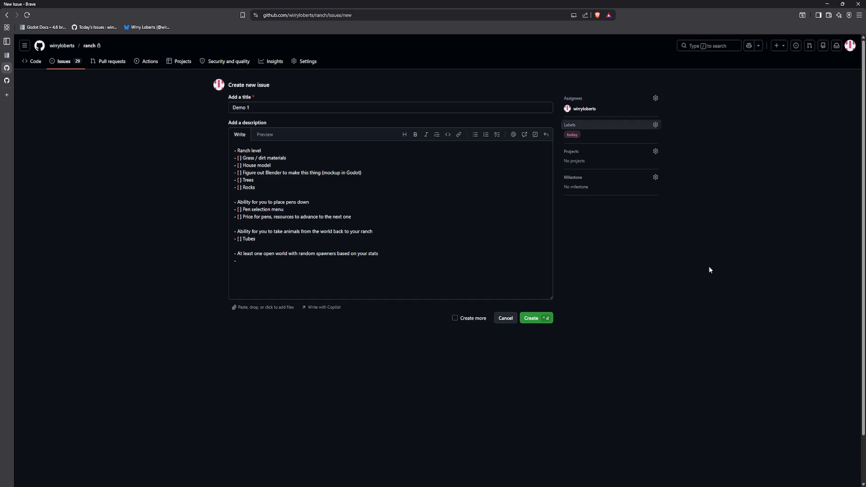
- Append a 'Better upgrade system (one currency)' bullet at the end of the description
{"action": "left_click", "coordinate": [360, 269]}
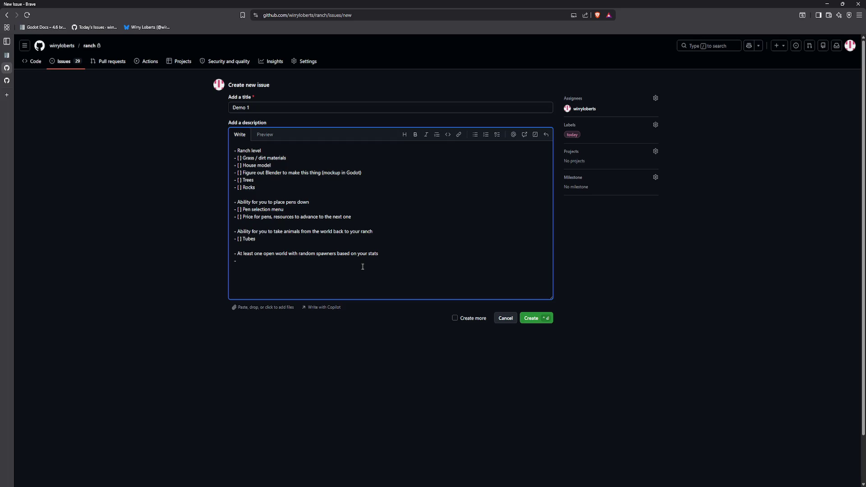
{"action": "type", "text": "Better upgrad"}
{"action": "type", "text": "e system (one currency"}
{"action": "key", "text": "Up"}
{"action": "key", "text": "Up"}
- Create the Demo 1 issue, then reopen its description for editing
{"action": "left_click", "coordinate": [532, 319]}
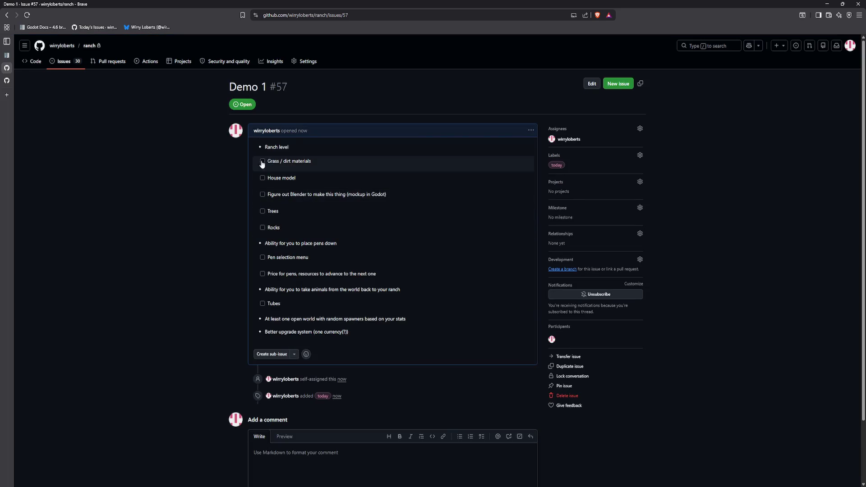
{"action": "left_click", "coordinate": [593, 84]}
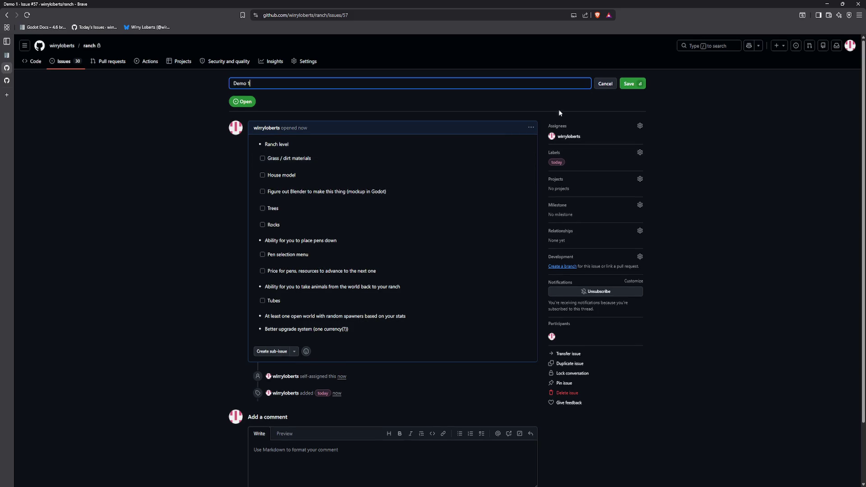
{"action": "left_click", "coordinate": [532, 128]}
{"action": "left_click", "coordinate": [544, 181]}
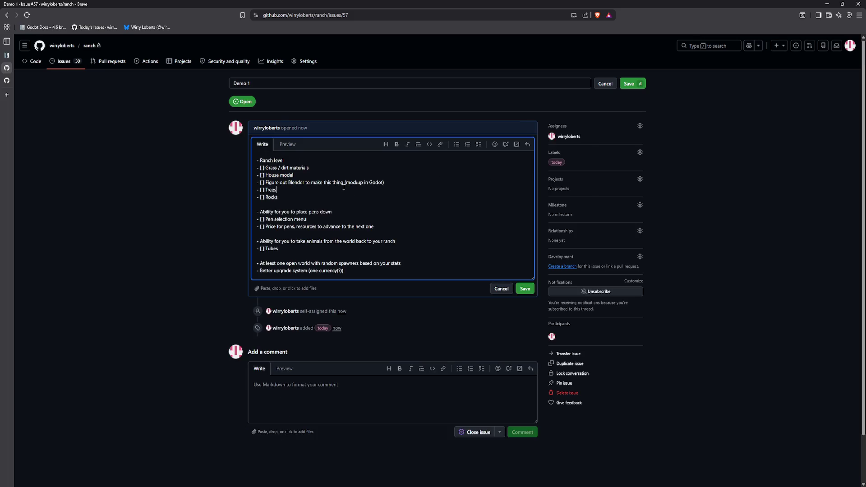
{"action": "left_click", "coordinate": [292, 145]}
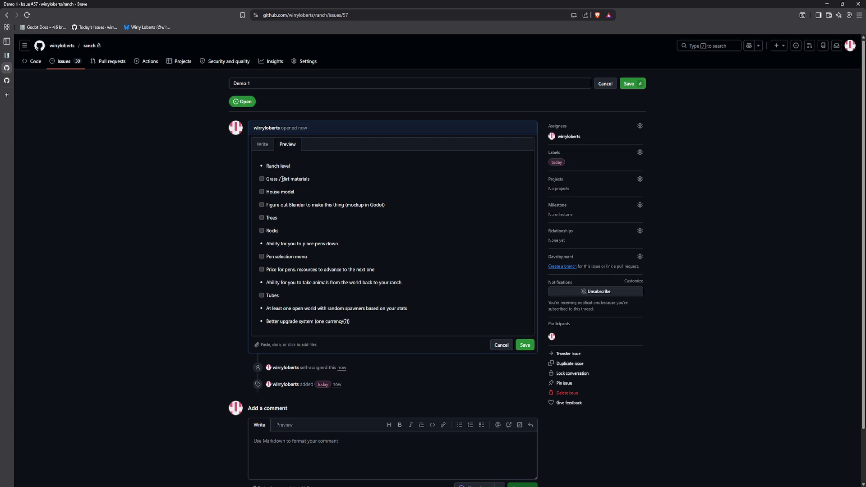
{"action": "left_click", "coordinate": [264, 144]}
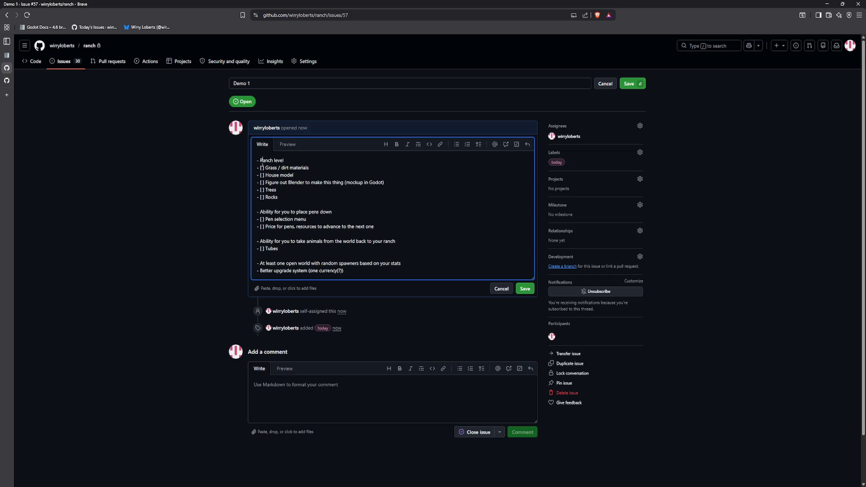
- Add blank lines under Ranch level and the pens heading, and rework Ranch level's prefix
{"action": "left_click", "coordinate": [297, 161]}
{"action": "key", "text": "Return"}
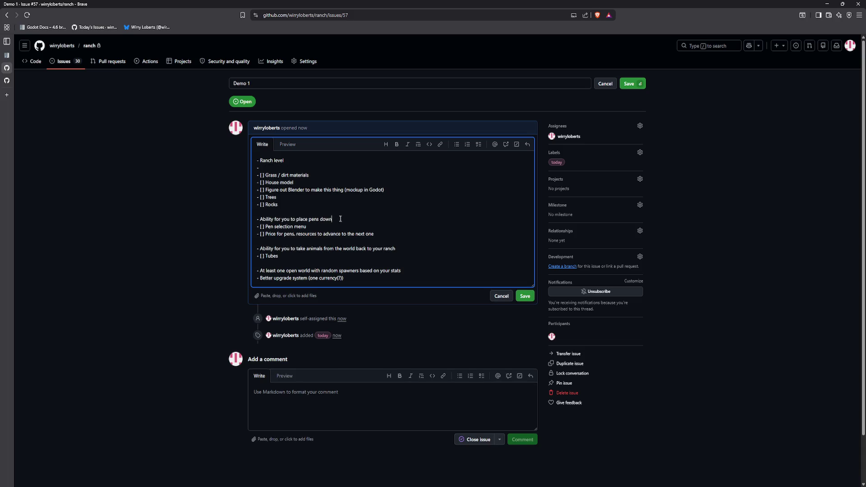
{"action": "key", "text": "Return"}
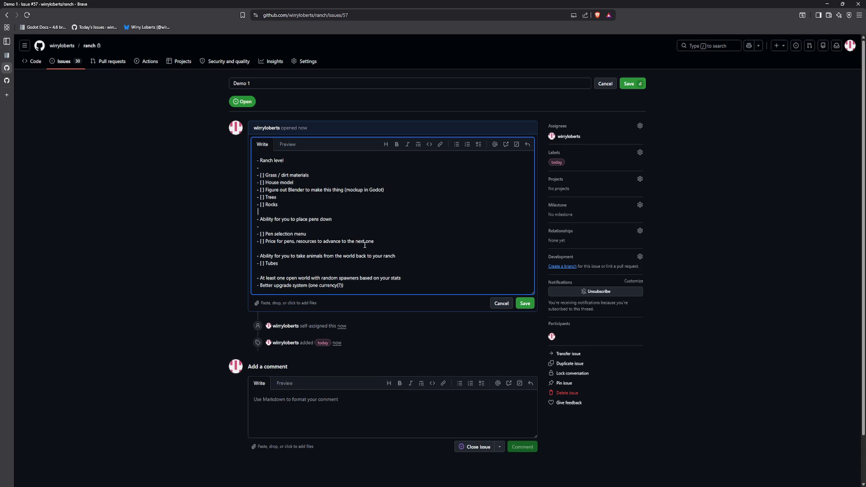
{"action": "key", "text": "BackSpace"}
{"action": "key", "text": "BackSpace"}
{"action": "key", "text": "Up"}
{"action": "key", "text": "BackSpace"}
{"action": "key", "text": "BackSpace"}
{"action": "type", "text": "#"}
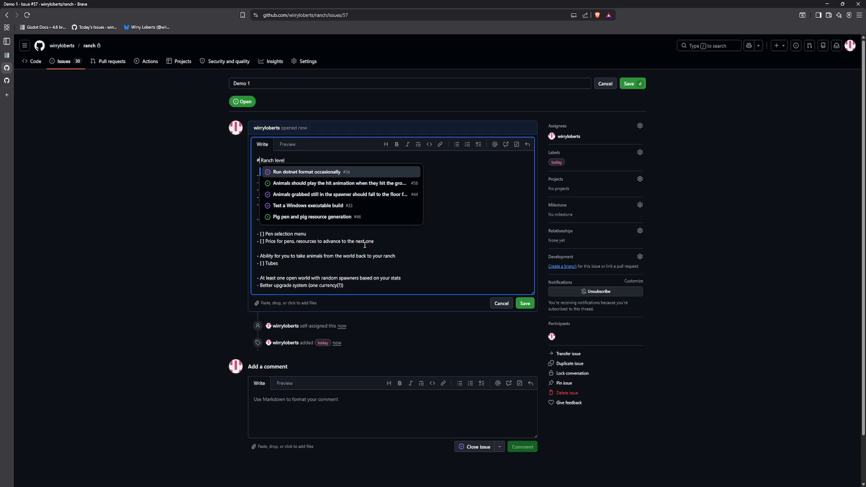
{"action": "key", "text": "Down"}
{"action": "key", "text": "Down"}
{"action": "key", "text": "Escape"}
{"action": "key", "text": "BackSpace"}
{"action": "type", "text": "-"}
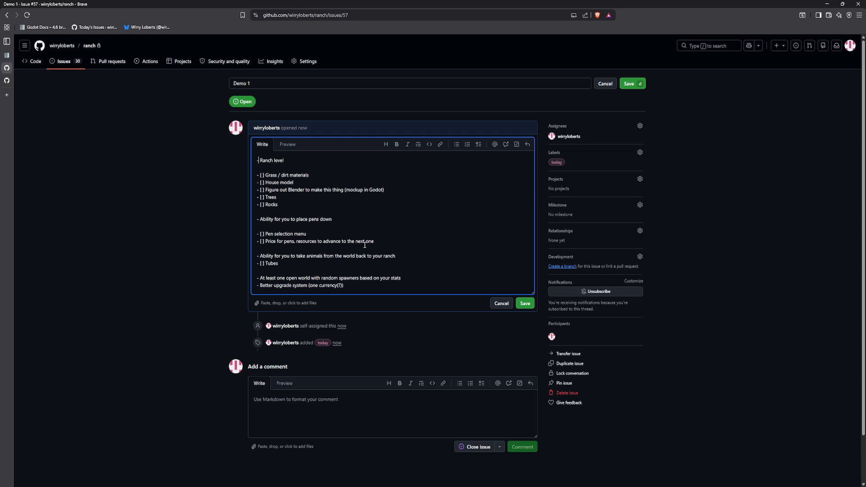
{"action": "left_click", "coordinate": [291, 146]}
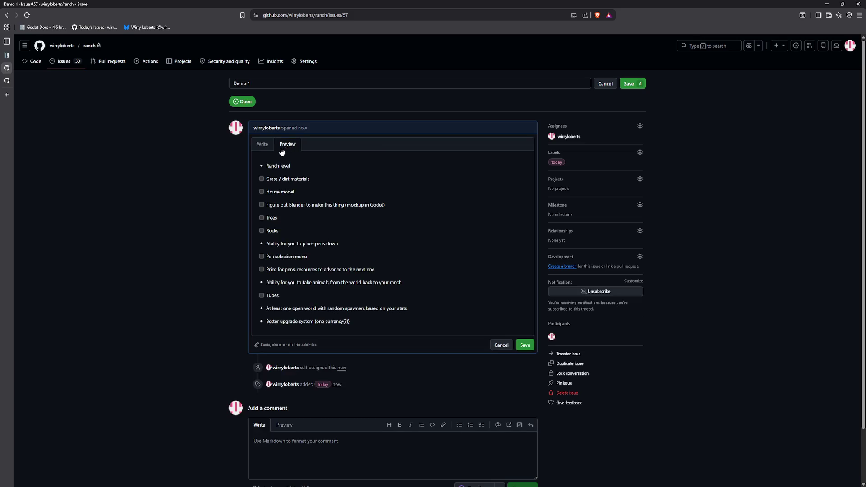
{"action": "left_click", "coordinate": [266, 147]}
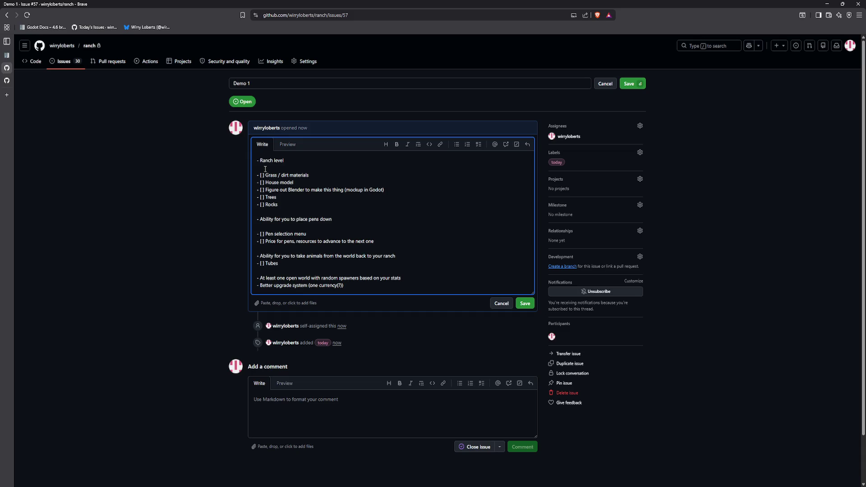
- Strip the bullets from Ranch level, animals, open-world and upgrade lines, then save the description
{"action": "key", "text": "BackSpace"}
{"action": "key", "text": "BackSpace"}
{"action": "key", "text": "BackSpace"}
{"action": "key", "text": "BackSpace"}
{"action": "key", "text": "BackSpace"}
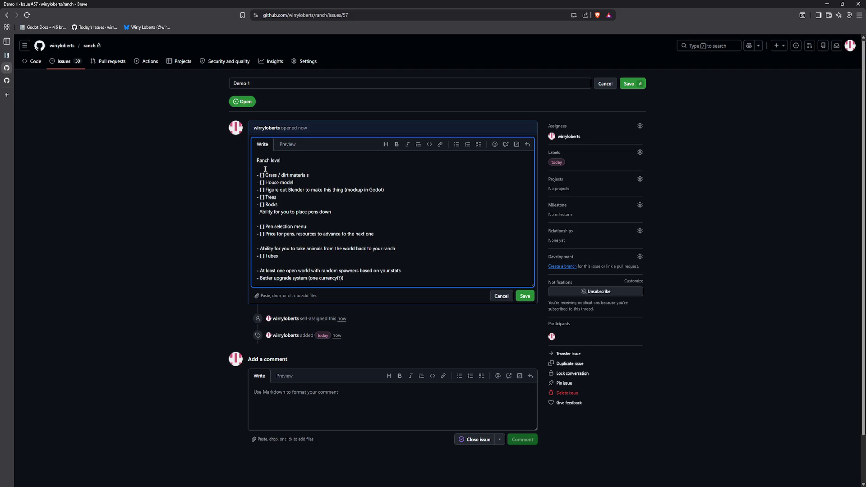
{"action": "key", "text": "Return"}
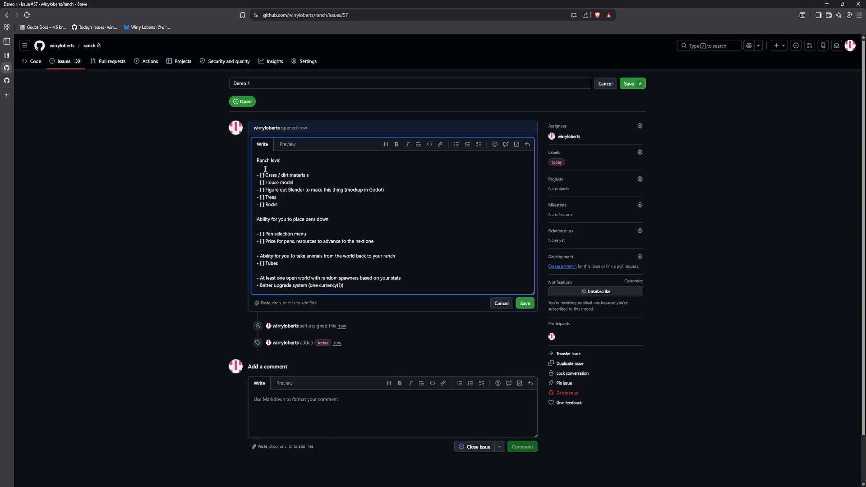
{"action": "key", "text": "BackSpace"}
{"action": "key", "text": "BackSpace"}
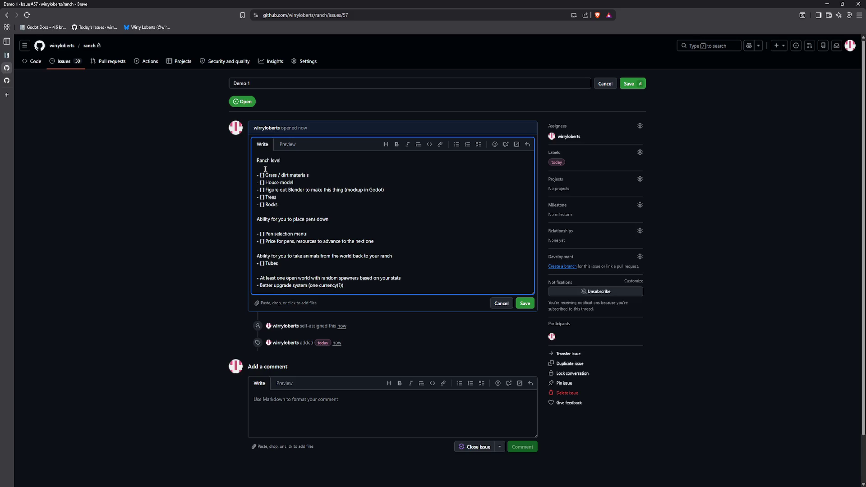
{"action": "key", "text": "BackSpace"}
{"action": "key", "text": "BackSpace"}
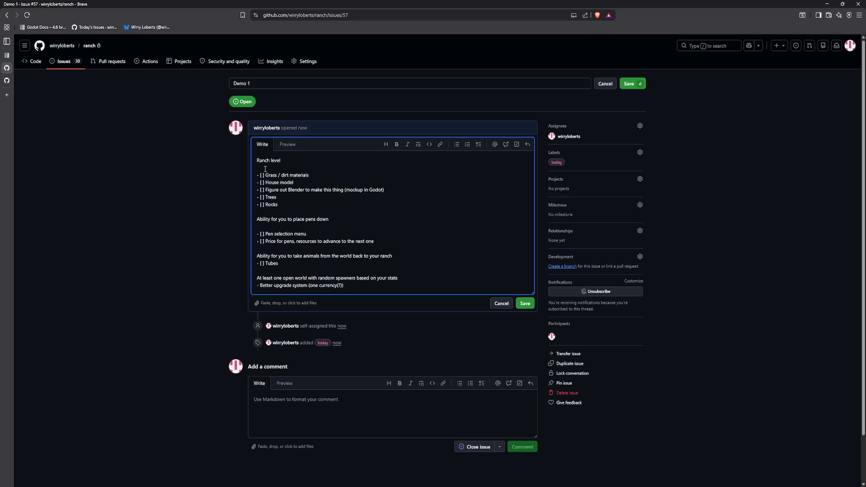
{"action": "key", "text": "BackSpace"}
{"action": "key", "text": "BackSpace"}
{"action": "key", "text": "Return"}
{"action": "key", "text": "Delete"}
{"action": "left_click", "coordinate": [289, 146]}
{"action": "left_click", "coordinate": [269, 146]}
{"action": "left_click", "coordinate": [525, 303]}
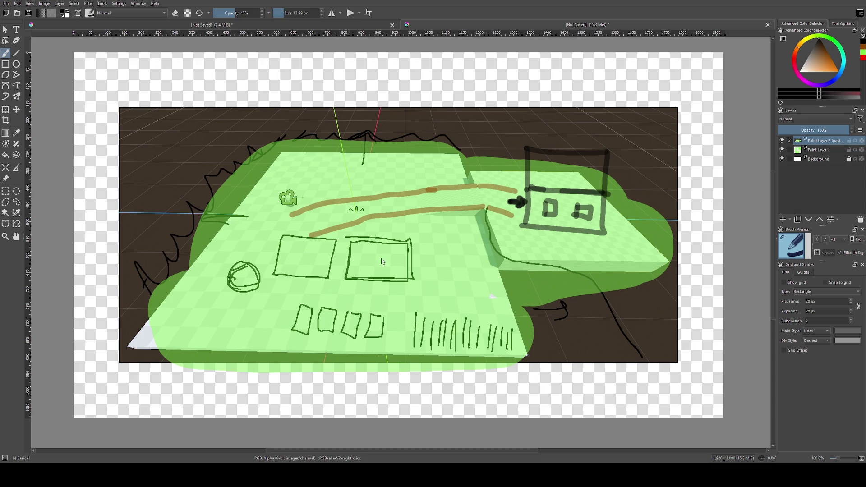
- Save the Krita ranch sketch as ranch_mockup.kra with Ctrl+S
{"action": "key", "text": "ctrl+s"}
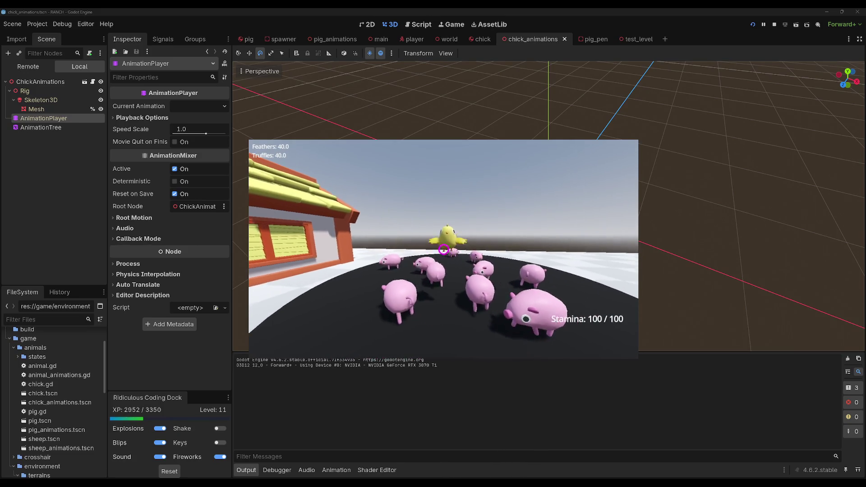
- Sprint the player through the ranch with Shift+W, then return to the Demo 1 issue
{"action": "key", "text": "shift+w"}
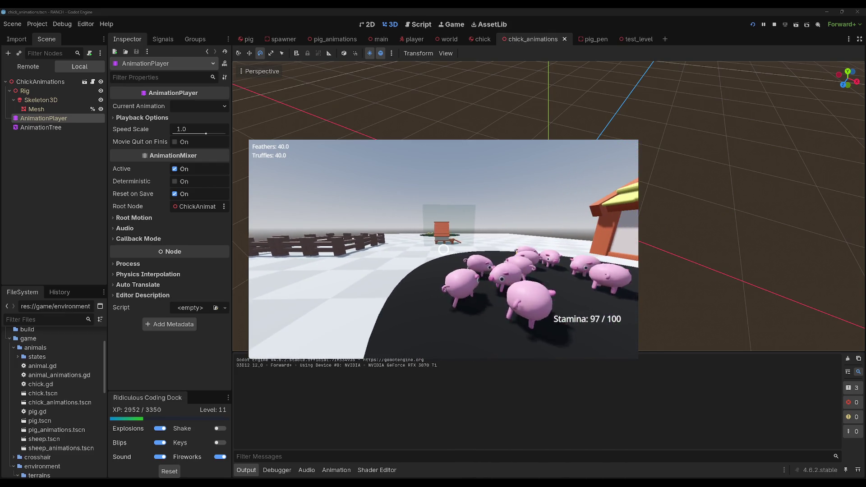
{"action": "key", "text": "alt+Tab"}
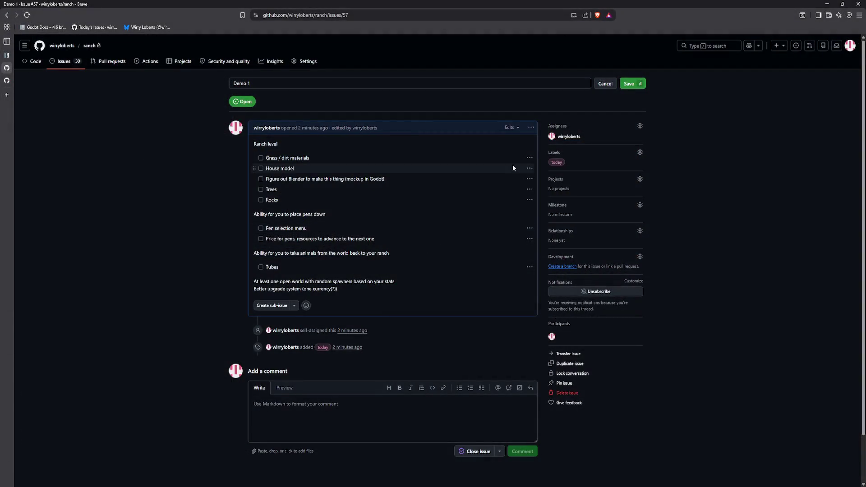
- Re-edit the animals heading and Tubes lines of the Demo 1 description, then save description and title
{"action": "left_click", "coordinate": [531, 128]}
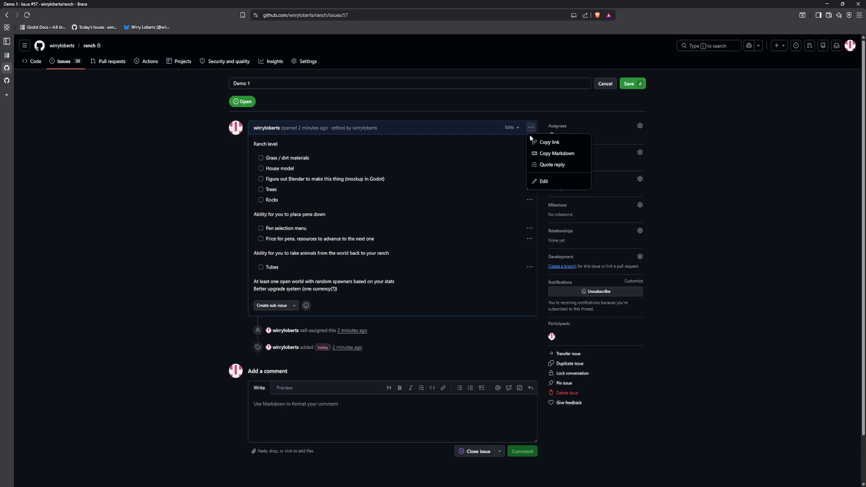
{"action": "left_click", "coordinate": [544, 181]}
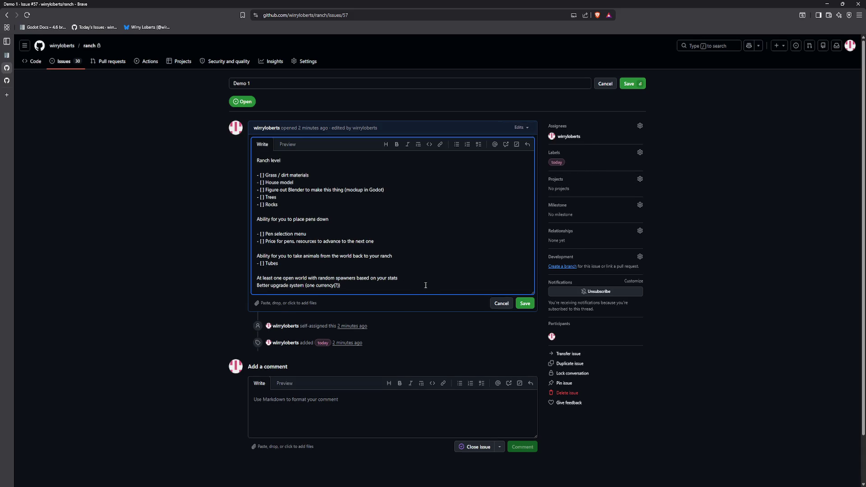
{"action": "left_click_drag", "start_coordinate": [403, 264], "coordinate": [248, 257]}
{"action": "double_click", "coordinate": [267, 263]}
{"action": "left_click", "coordinate": [296, 266]}
{"action": "key", "text": "shift+Up"}
{"action": "key", "text": "shift+Up"}
{"action": "left_click", "coordinate": [316, 270]}
{"action": "key", "text": "shift+Up"}
{"action": "key", "text": "shift+Up"}
{"action": "left_click", "coordinate": [317, 267]}
{"action": "left_click", "coordinate": [518, 304]}
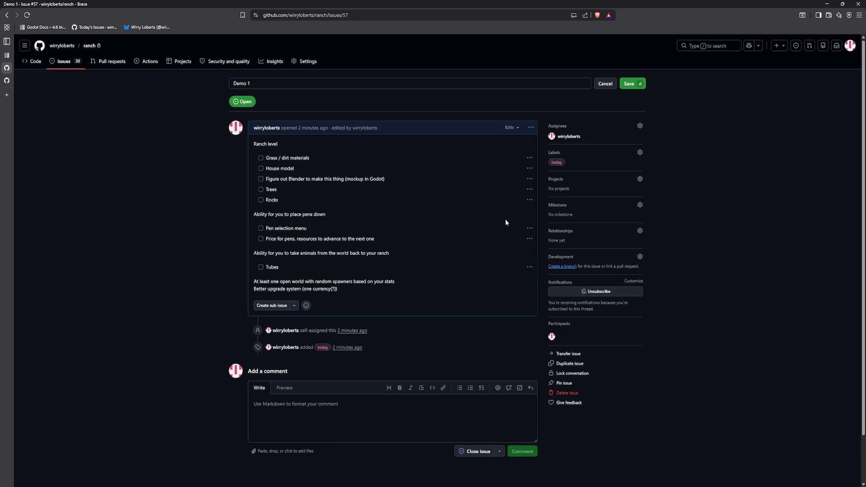
{"action": "left_click", "coordinate": [629, 84]}
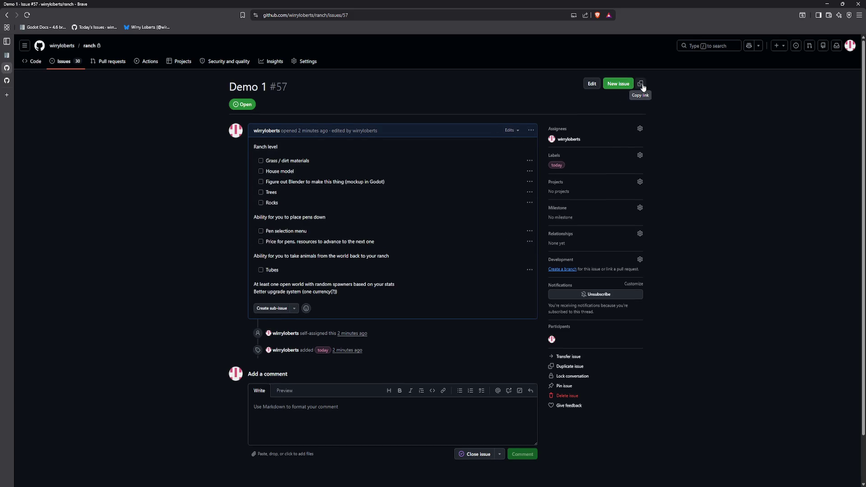
- Start a new issue titled 'Scene transition from the ranch to the open world'
{"action": "left_click", "coordinate": [617, 84]}
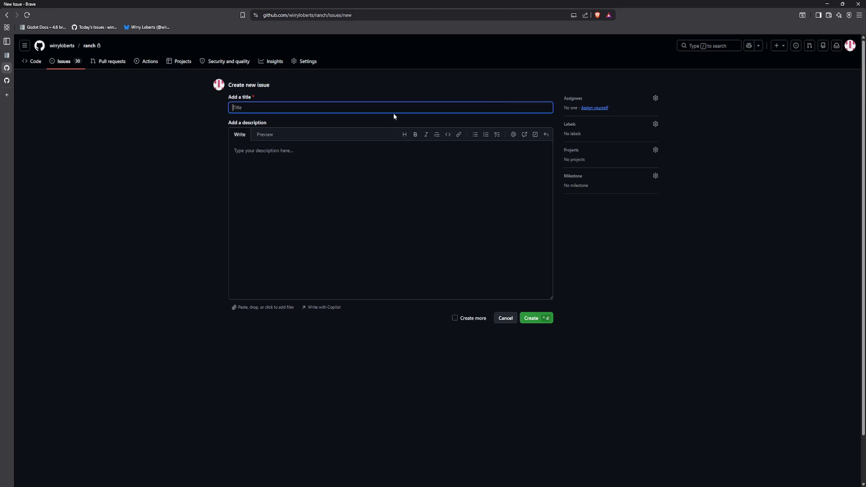
{"action": "type", "text": "Scene"}
{"action": "key", "text": "ctrl+BackSpace"}
{"action": "type", "text": "Scene transition t"}
{"action": "type", "text": "rom the ranch to the ope"}
{"action": "type", "text": "n world"}
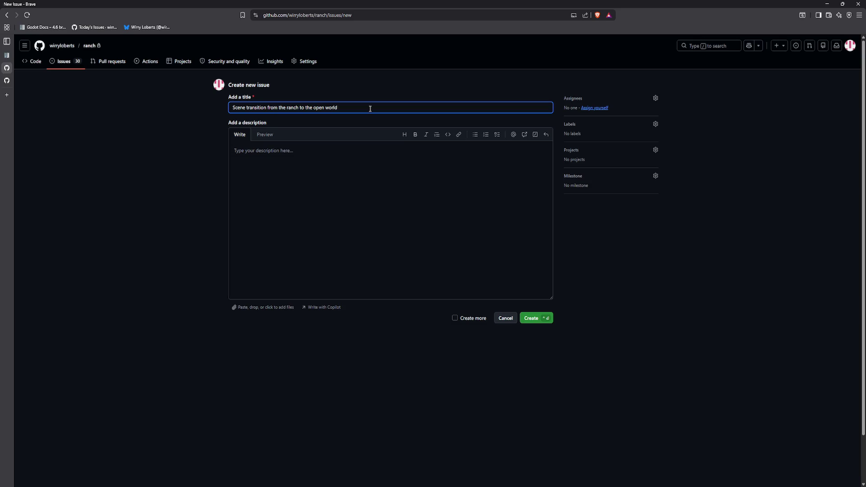
{"action": "key", "text": "Tab"}
{"action": "key", "text": "Tab"}
{"action": "key", "text": "Tab"}
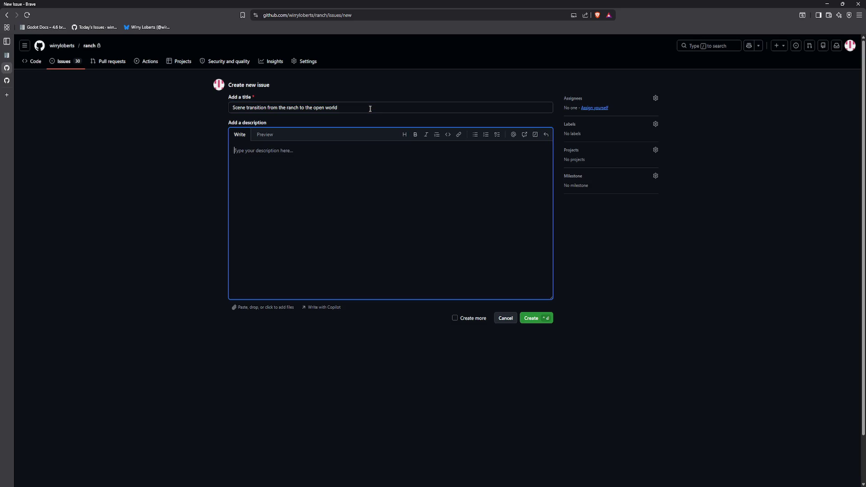
{"action": "type", "text": "Have the c"}
{"action": "key", "text": "BackSpace"}
{"action": "key", "text": "BackSpace"}
{"action": "key", "text": "BackSpace"}
- Give the issue the today label and create it
{"action": "left_click", "coordinate": [583, 124]}
{"action": "type", "text": "today"}
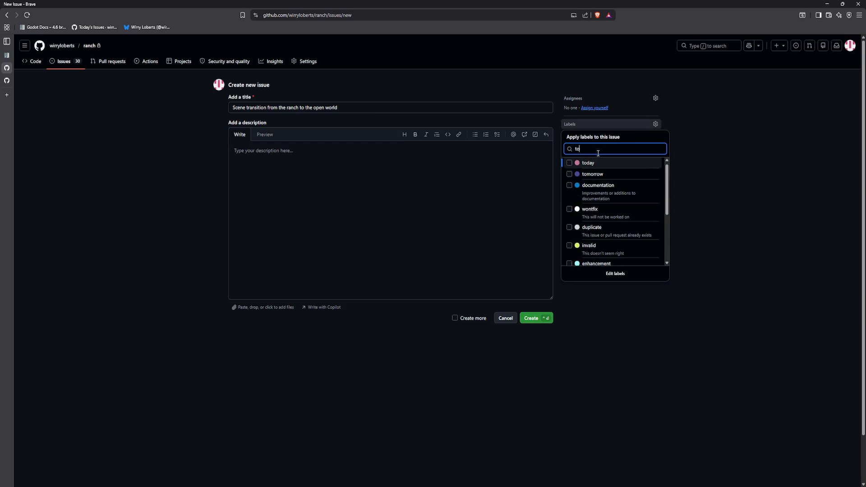
{"action": "left_click", "coordinate": [623, 166]}
{"action": "left_click", "coordinate": [535, 318]}
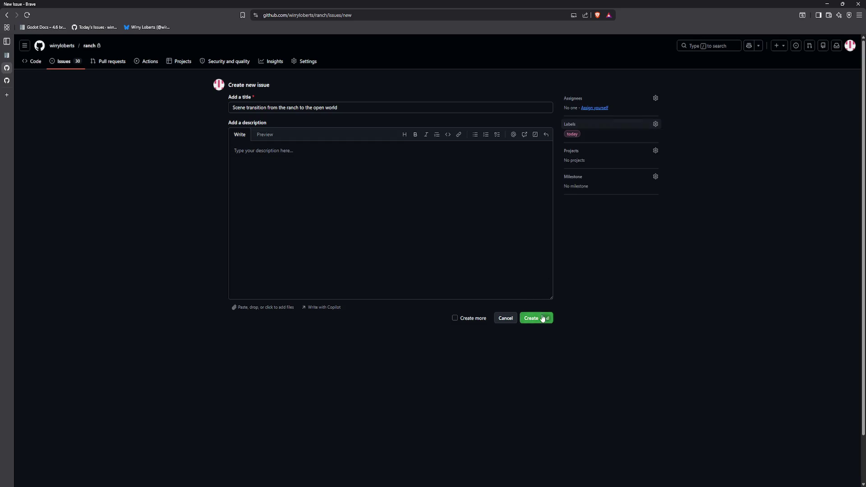
{"action": "left_click", "coordinate": [613, 88]}
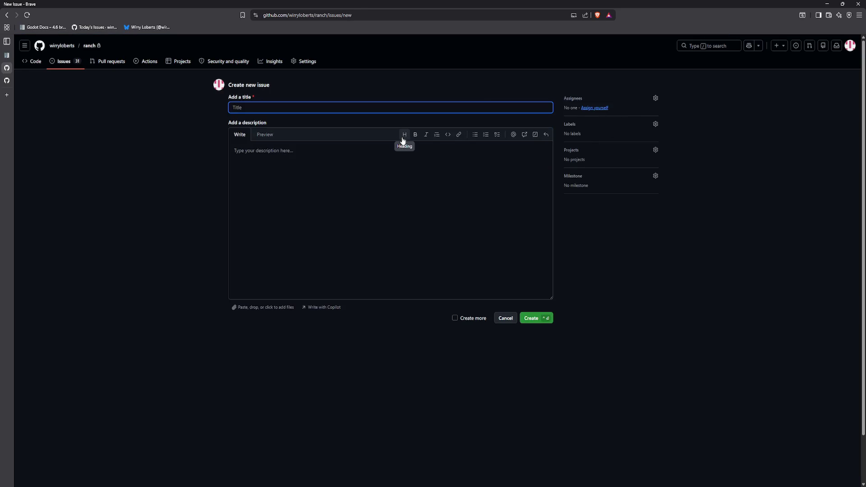
- Create a self-assigned, today-labelled issue titled 'Make spawners more random with what they can place'
{"action": "type", "text": "Make spawners more random"}
{"action": "type", "text": " with what they can place"}
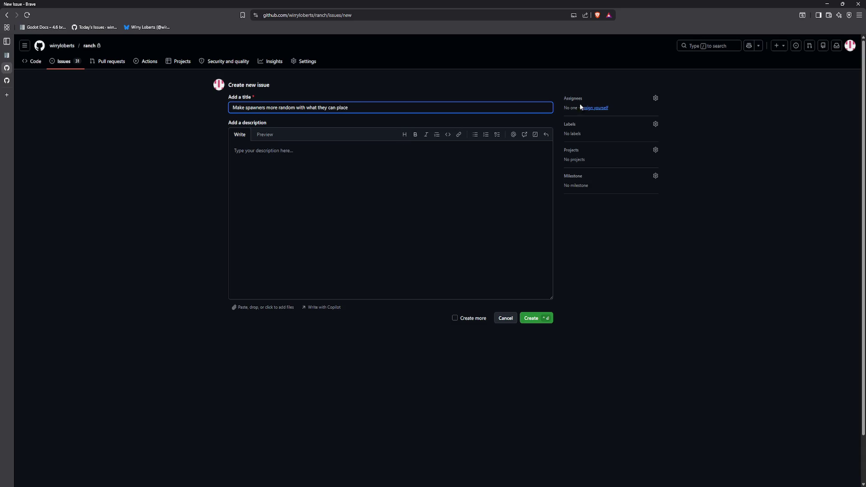
{"action": "left_click", "coordinate": [605, 113]}
{"action": "left_click", "coordinate": [596, 108]}
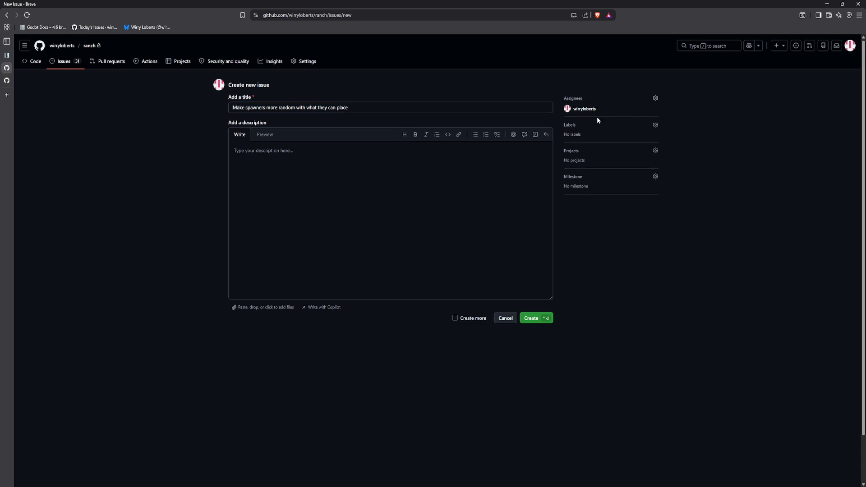
{"action": "left_click", "coordinate": [599, 125]}
{"action": "scroll", "coordinate": [605, 226], "scroll_direction": "down", "scroll_amount": 1}
{"action": "scroll", "coordinate": [605, 226], "scroll_direction": "down", "scroll_amount": 2}
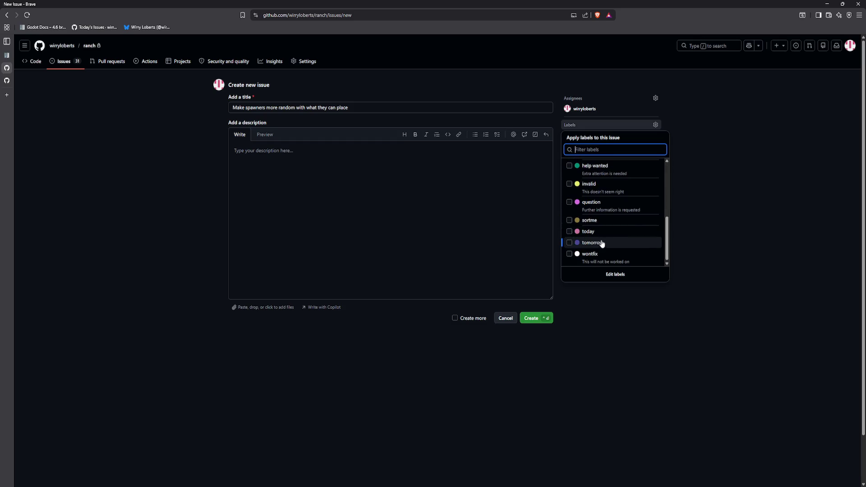
{"action": "left_click", "coordinate": [601, 232]}
{"action": "left_click", "coordinate": [592, 304]}
{"action": "left_click", "coordinate": [540, 322]}
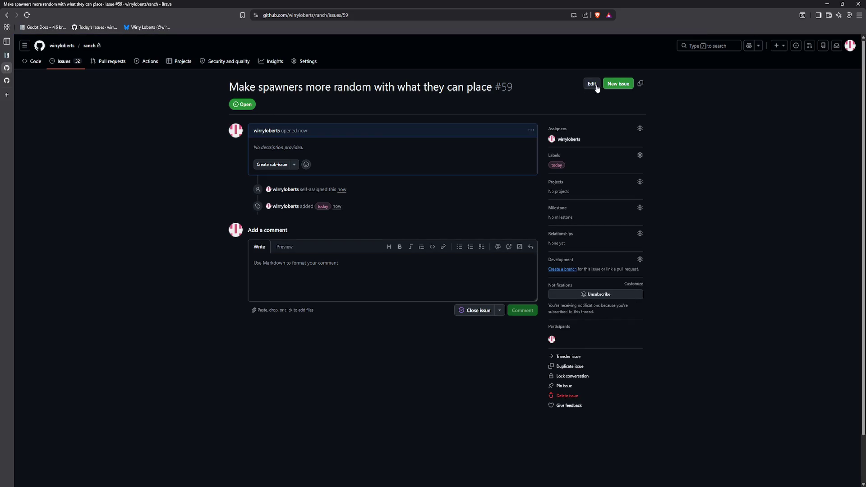
- Extend the title to end with 'place and potentially where' and save it
{"action": "left_click", "coordinate": [592, 84]}
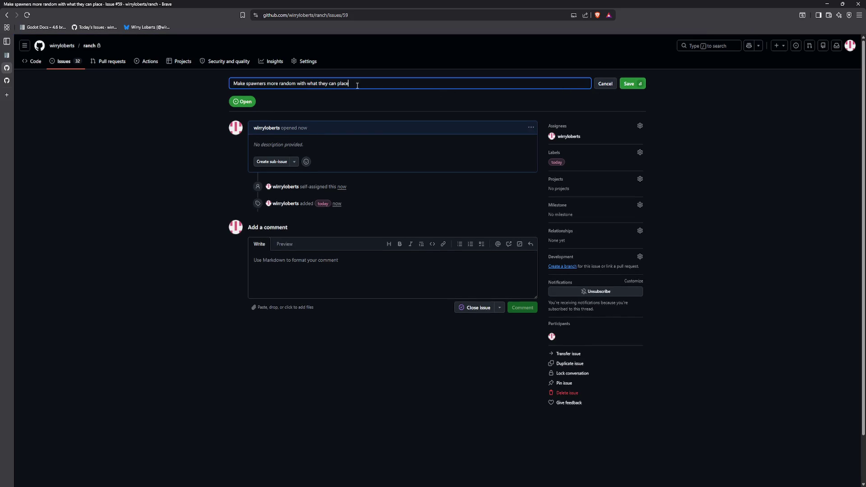
{"action": "type", "text": " and potentially"}
{"action": "type", "text": " where"}
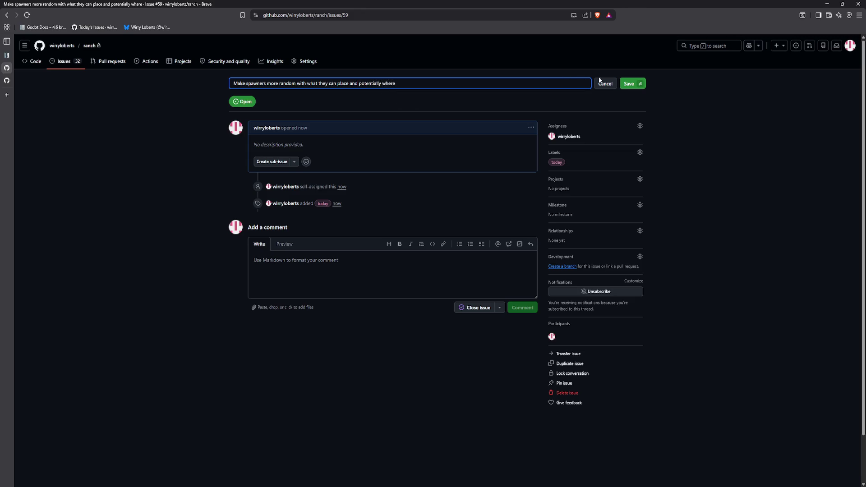
{"action": "left_click", "coordinate": [624, 84]}
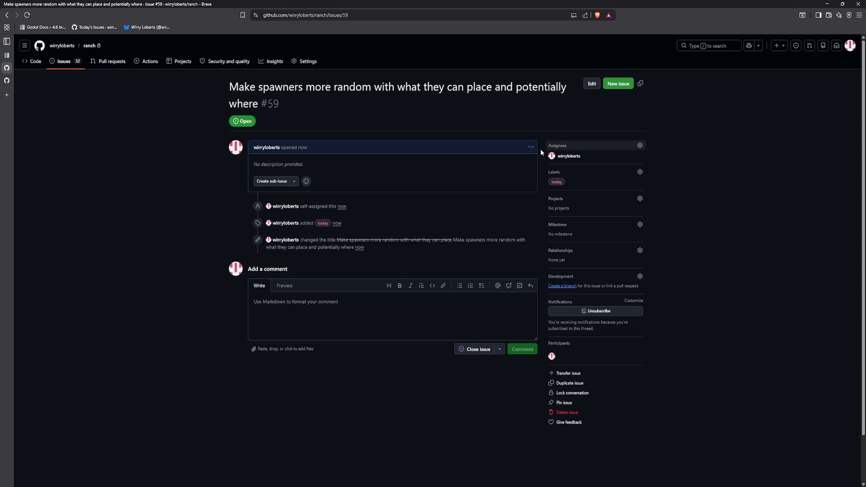
- Submit a new issue titled 'Tubes to get animals from the world to back to the ranch'
{"action": "left_click", "coordinate": [625, 83]}
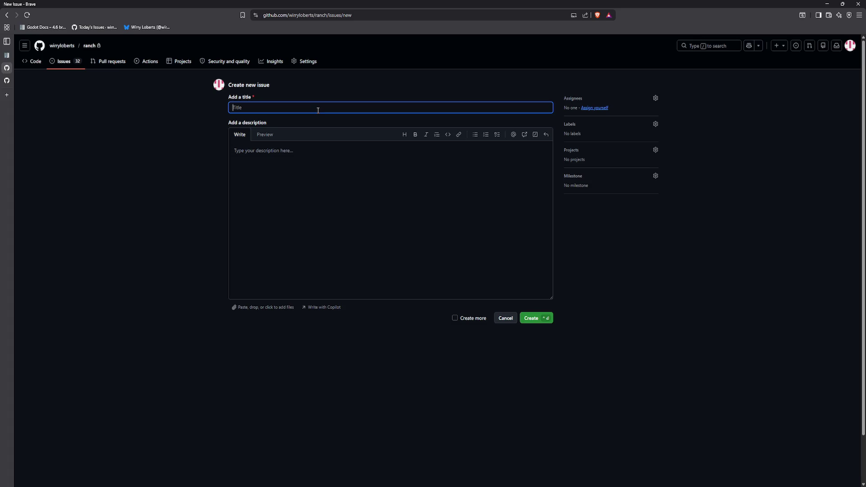
{"action": "type", "text": "Tubes to get an"}
{"action": "type", "text": "imals from t"}
{"action": "type", "text": "he world tob"}
{"action": "key", "text": "BackSpace"}
{"action": "type", "text": "back to the ranch"}
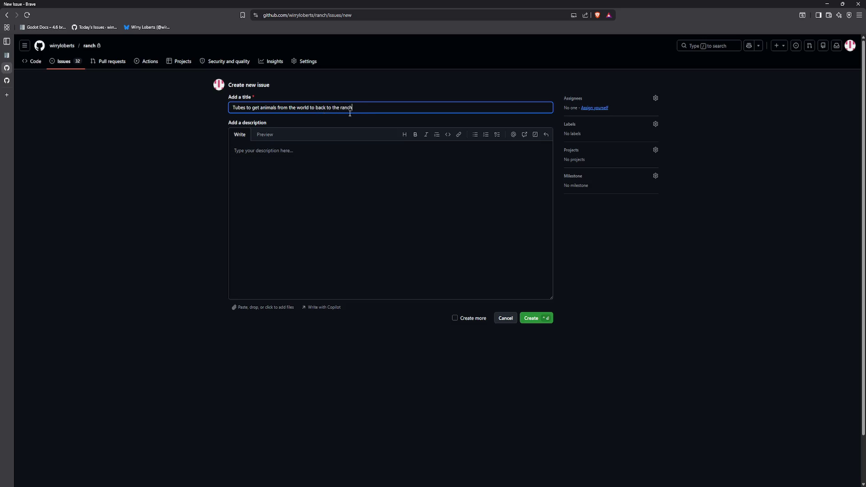
{"action": "key", "text": "ctrl+Return"}
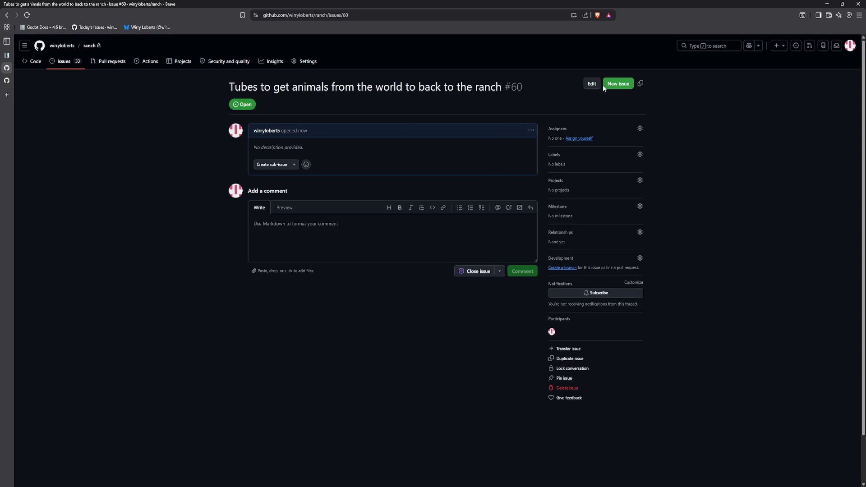
- Label the Tubes issue today and assign it to yourself
{"action": "left_click", "coordinate": [587, 157]}
{"action": "scroll", "coordinate": [584, 244], "scroll_direction": "down", "scroll_amount": 3}
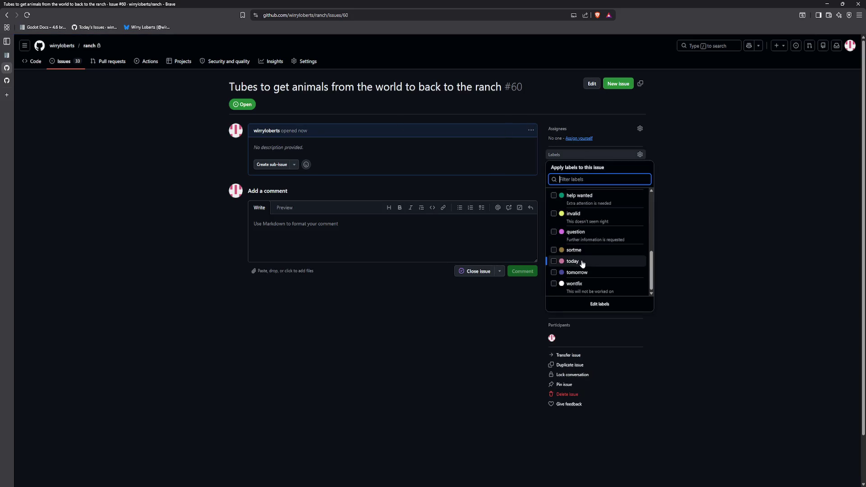
{"action": "left_click", "coordinate": [586, 263]}
{"action": "left_click", "coordinate": [709, 150]}
{"action": "left_click", "coordinate": [580, 138]}
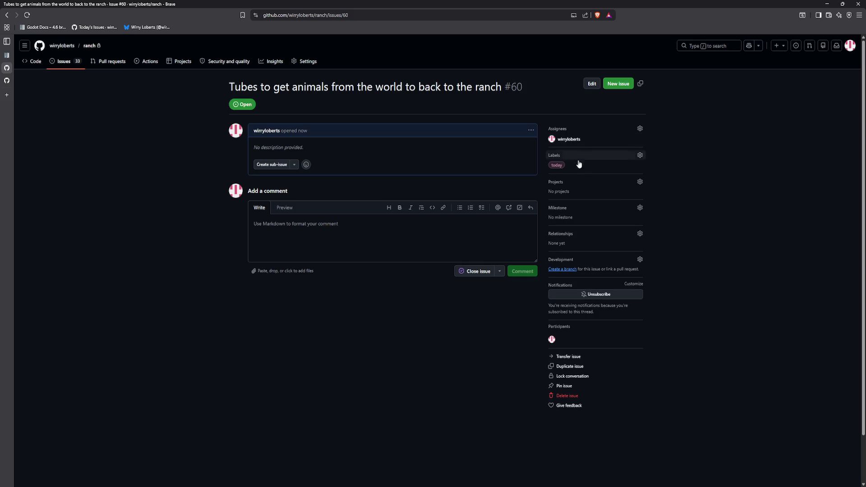
{"action": "left_click", "coordinate": [611, 85]}
- Create a self-assigned issue titled 'Blender practice' with the today label
{"action": "type", "text": "Ble"}
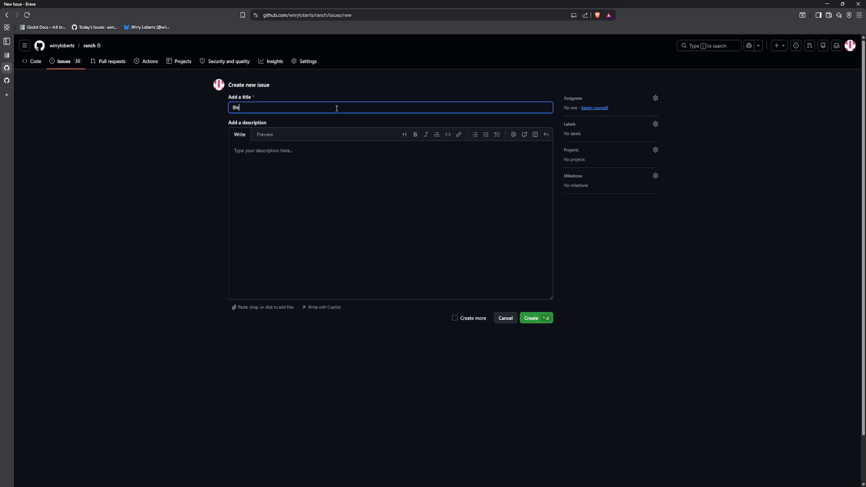
{"action": "type", "text": "nder practice"}
{"action": "left_click", "coordinate": [586, 108]}
{"action": "left_click", "coordinate": [599, 126]}
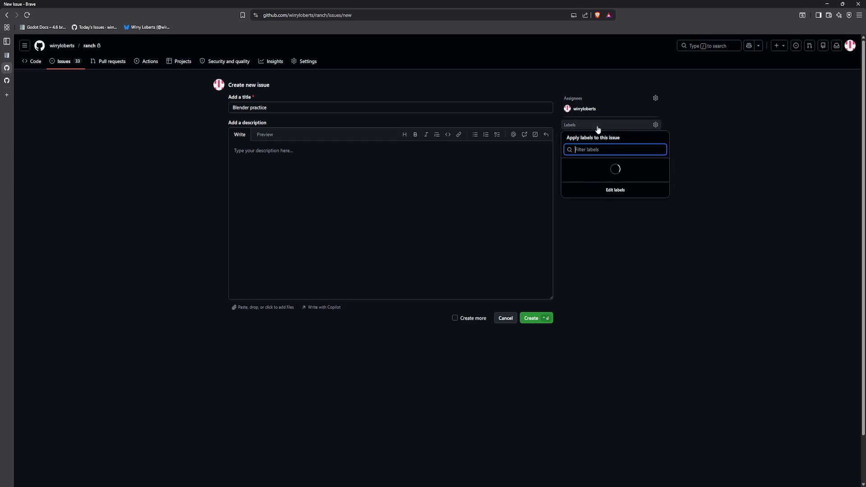
{"action": "scroll", "coordinate": [610, 244], "scroll_direction": "down", "scroll_amount": 5}
{"action": "left_click", "coordinate": [611, 199]}
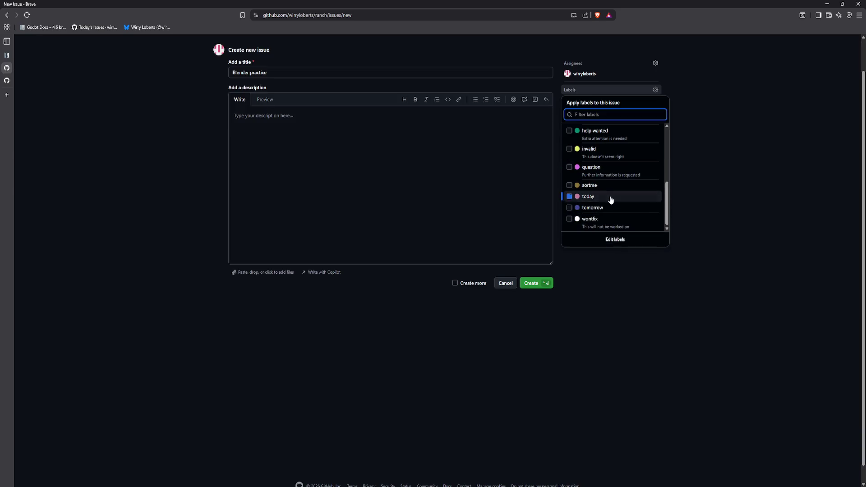
{"action": "key", "text": "Escape"}
{"action": "left_click", "coordinate": [537, 283]}
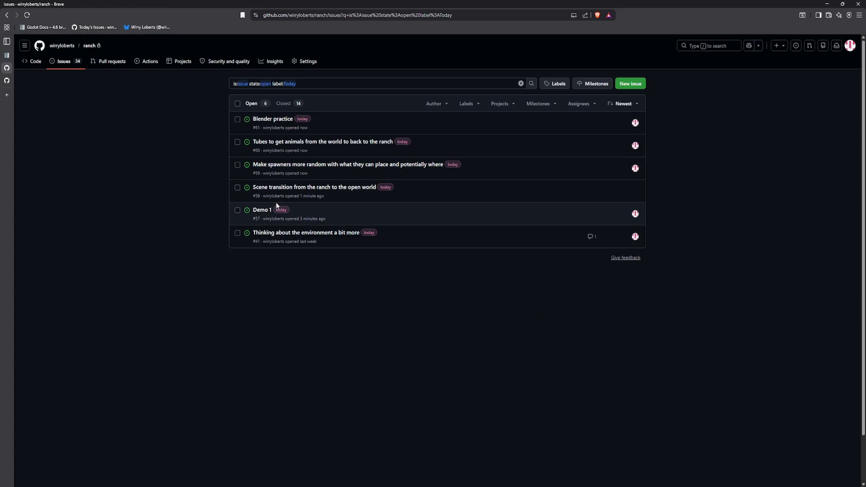
{"action": "left_click", "coordinate": [237, 211]}
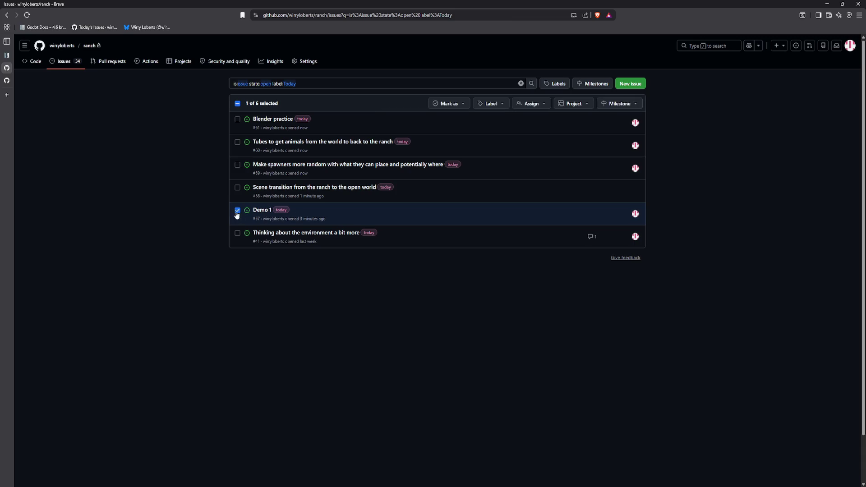
{"action": "left_click", "coordinate": [237, 211]}
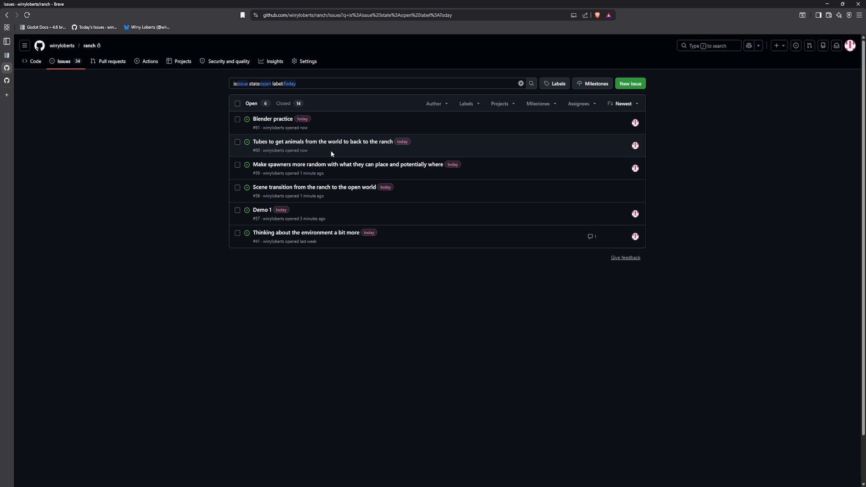
- Open the ranch repository page, then pause and quit the running game back to the editor
{"action": "mouse_move", "coordinate": [315, 187]}
{"action": "left_click", "coordinate": [90, 45]}
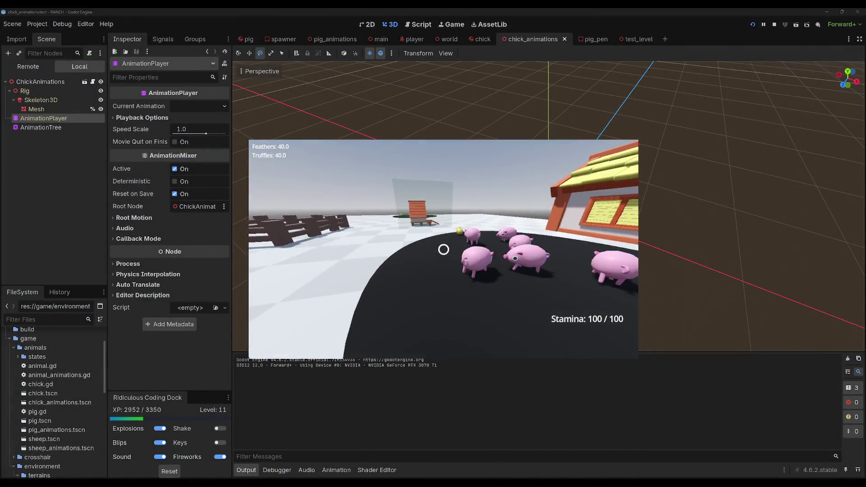
{"action": "key", "text": "Escape"}
{"action": "left_click", "coordinate": [456, 262]}
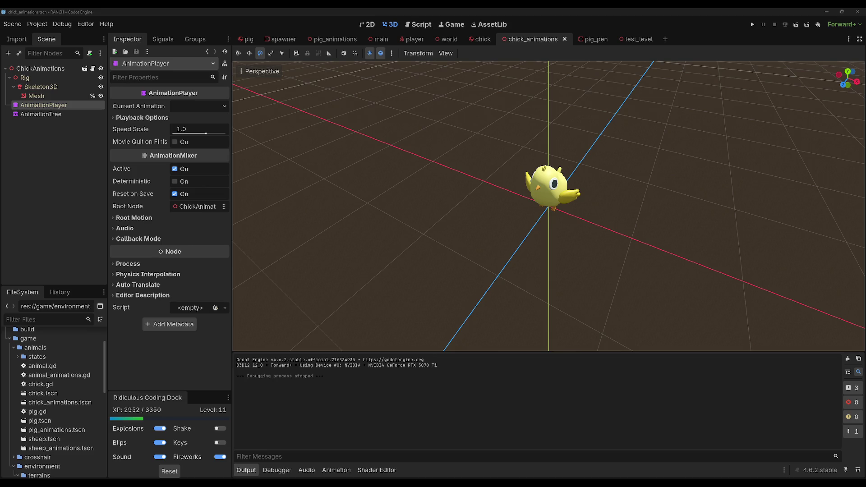